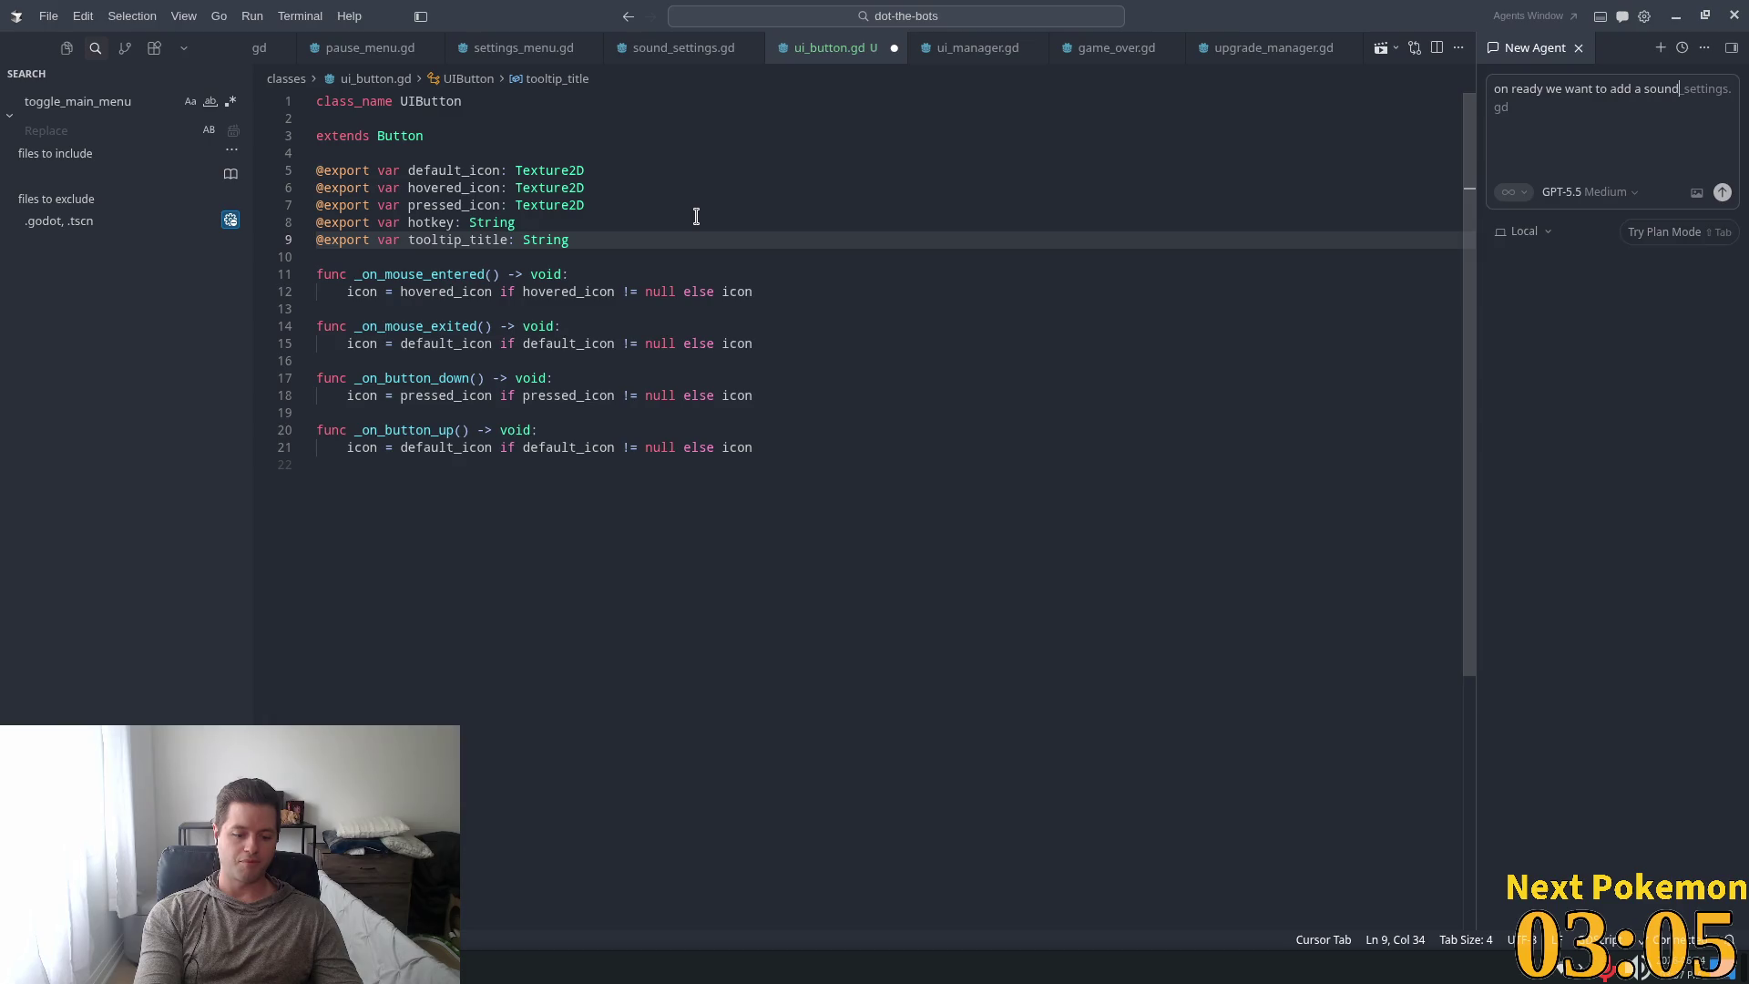
Reword the Cursor agent request to 'audiostream2d to the button' and send it.
{"action": "key", "text": "BackSpace"}
{"action": "key", "text": "BackSpace"}
{"action": "key", "text": "BackSpace"}
{"action": "type", "text": "a"}
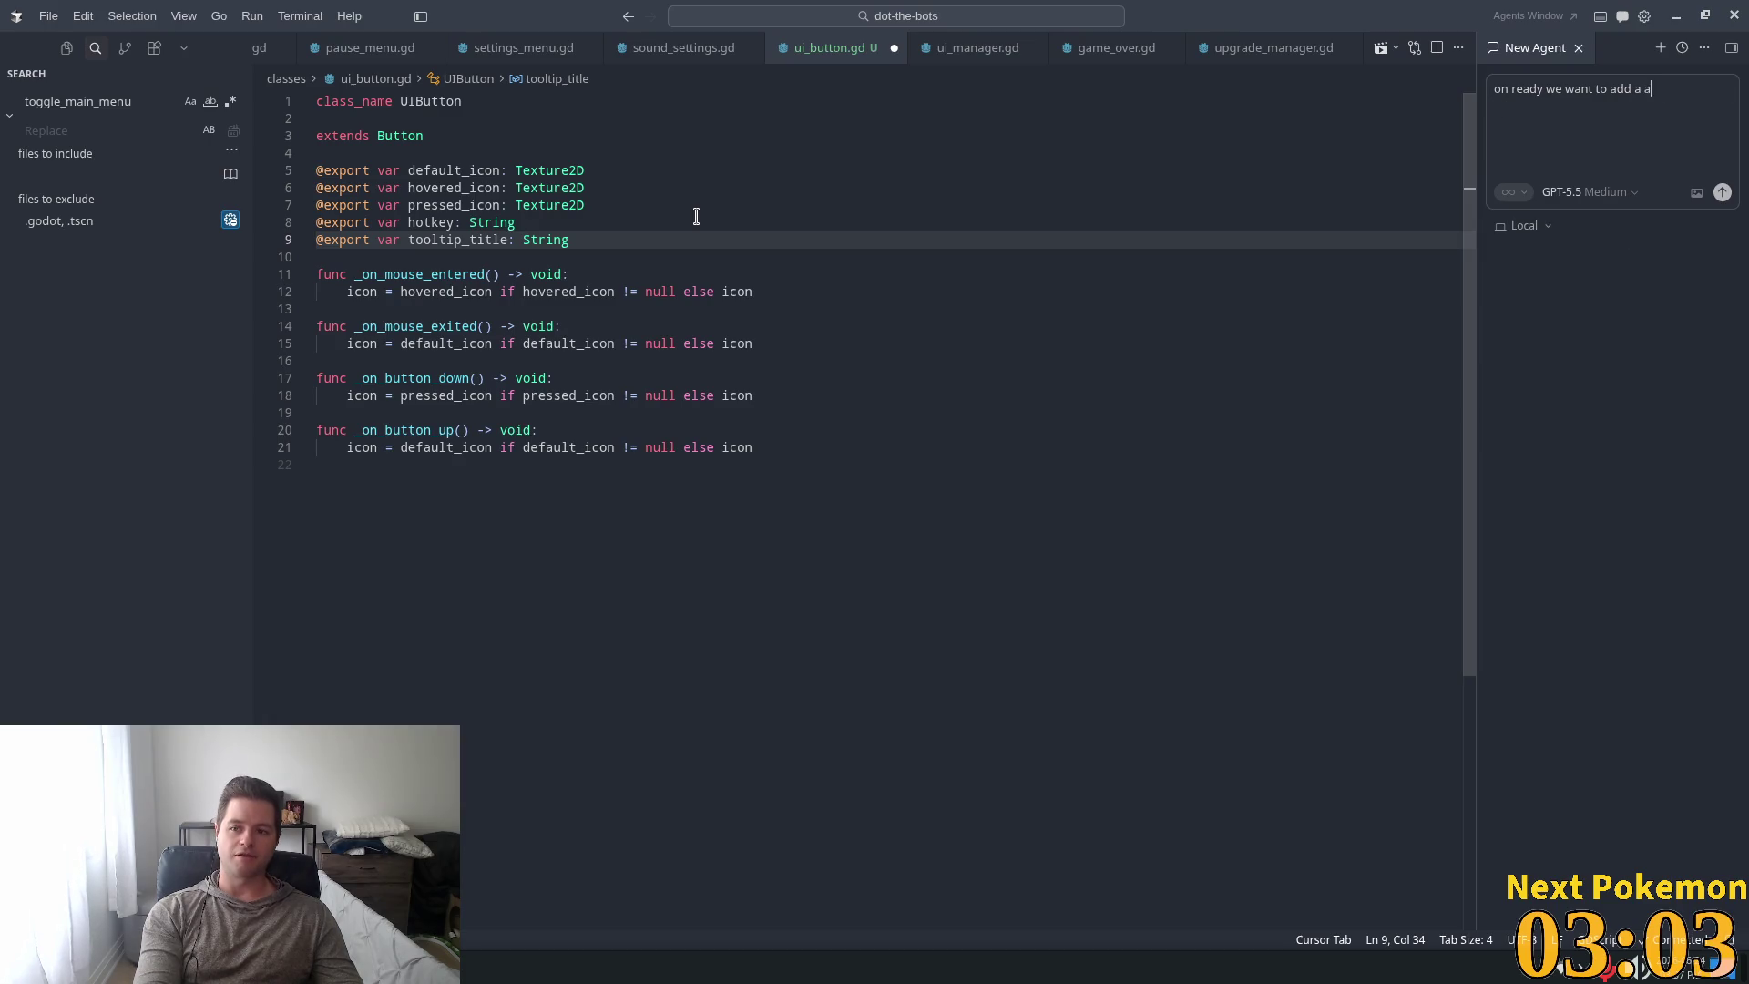
{"action": "type", "text": "udiostre"}
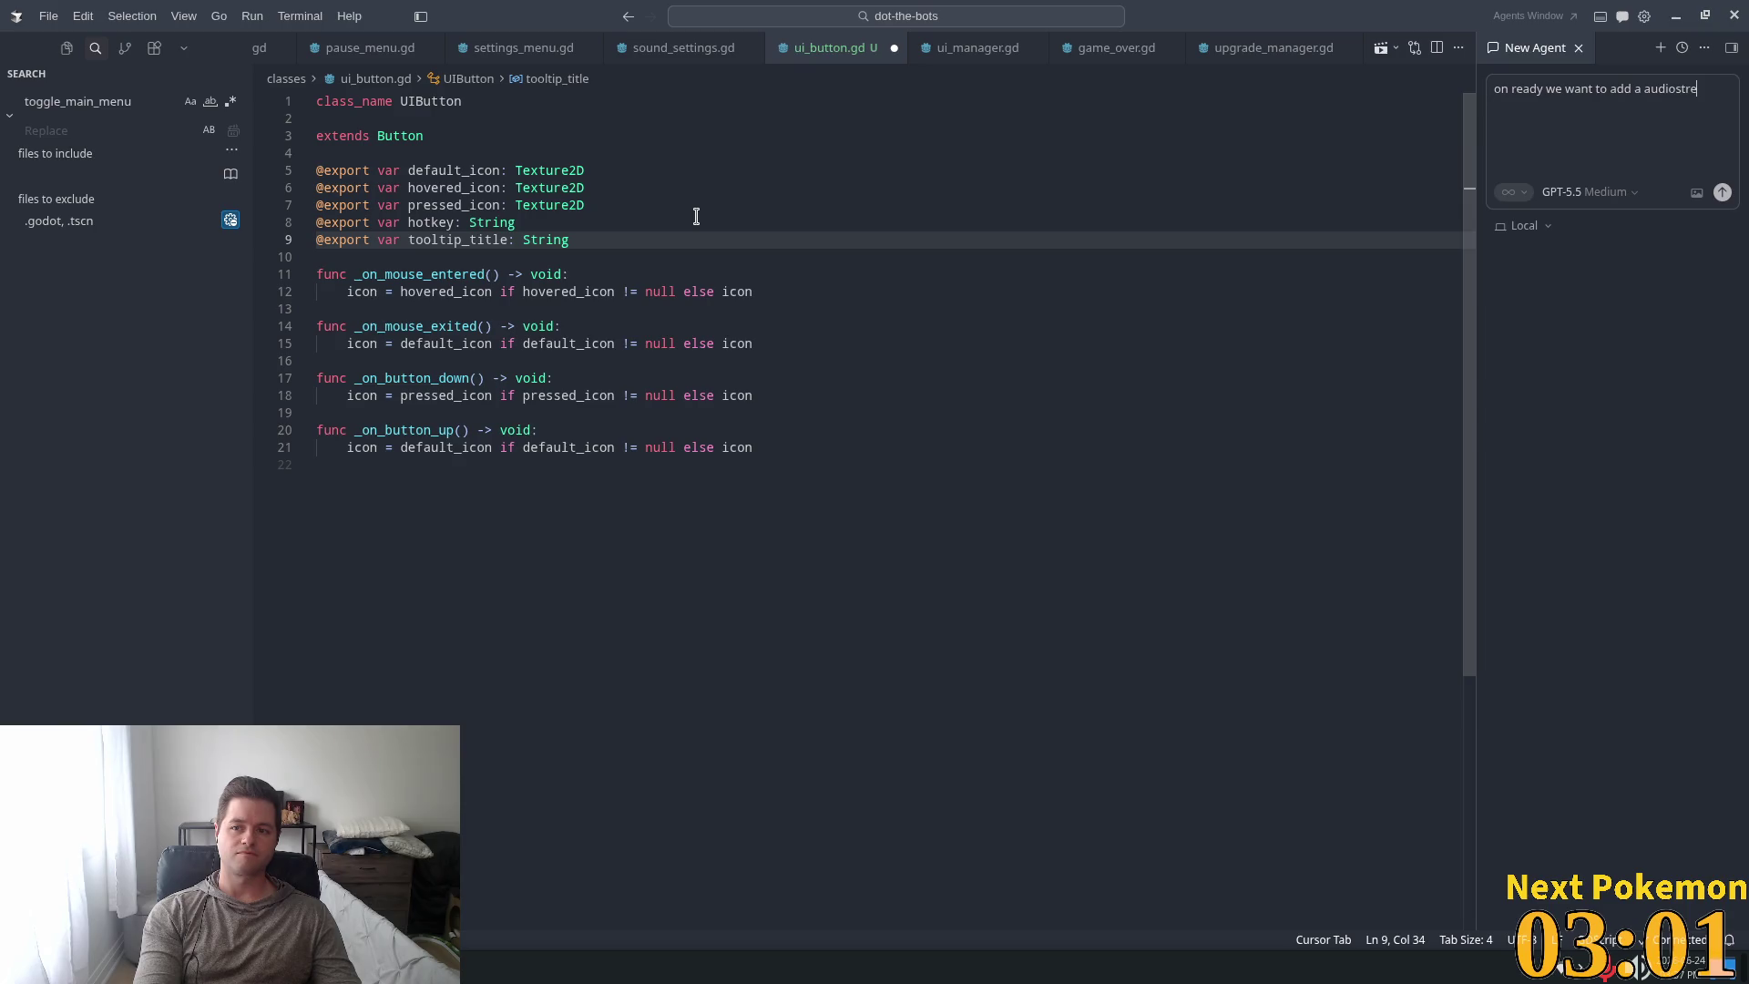
{"action": "type", "text": "am2d"}
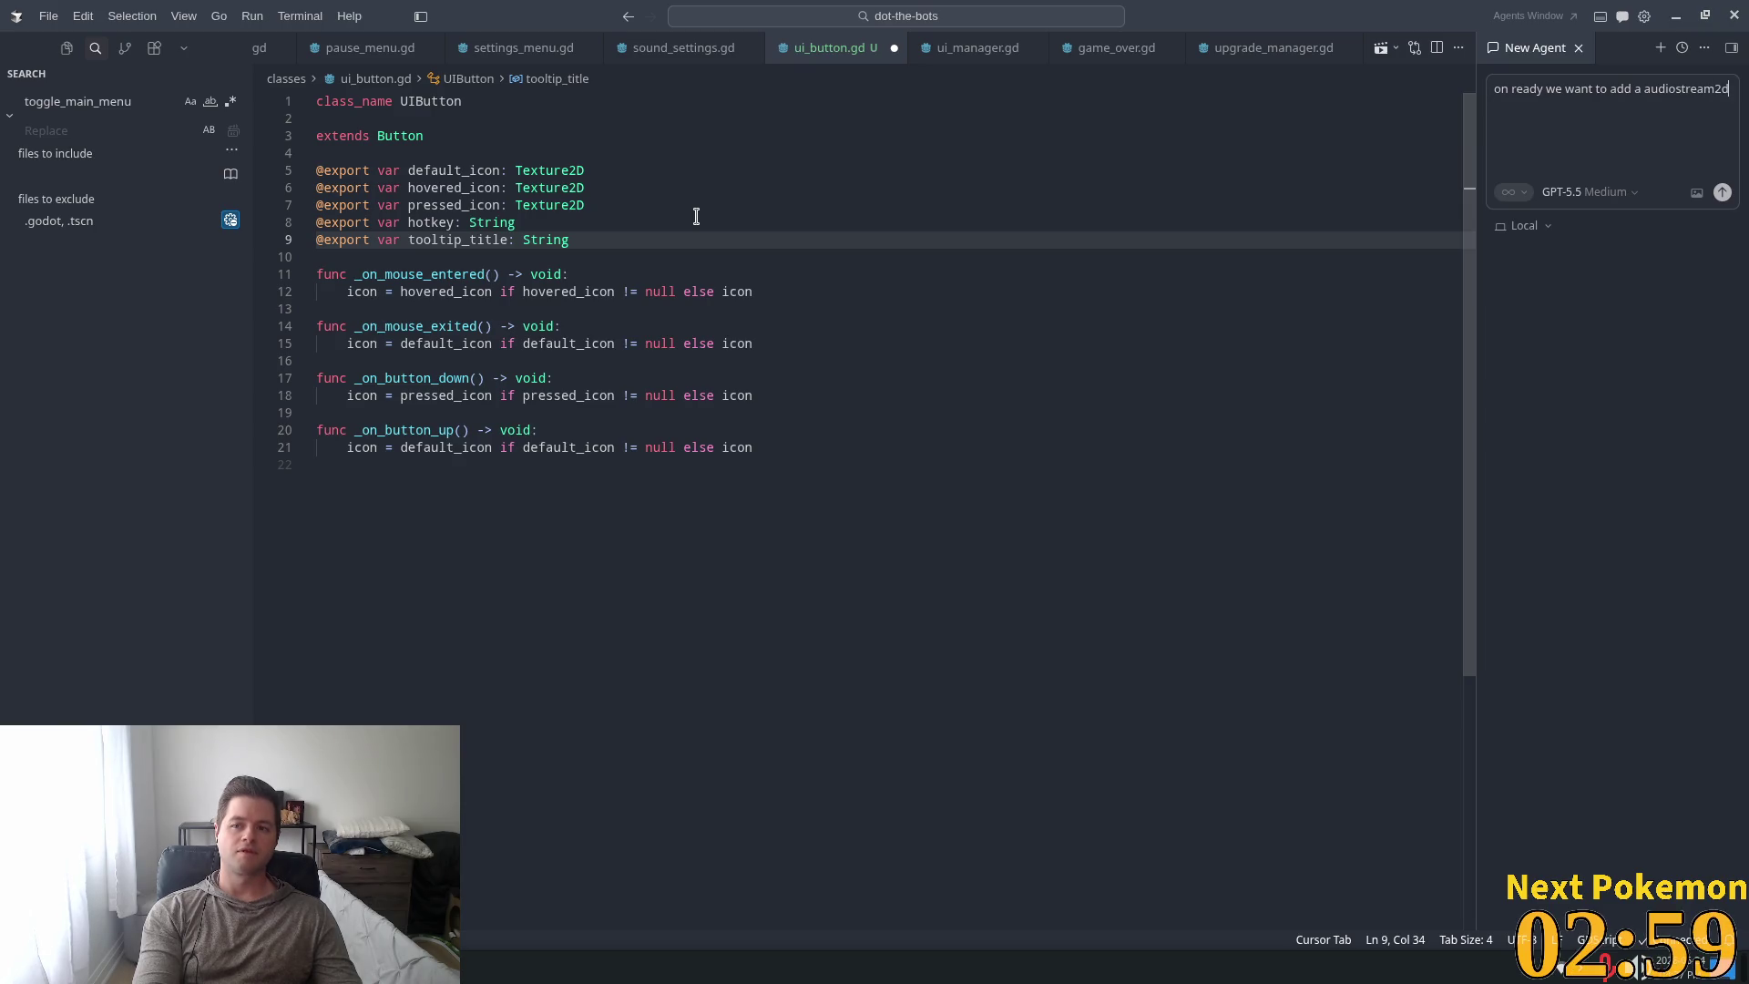
{"action": "type", "text": " to t"}
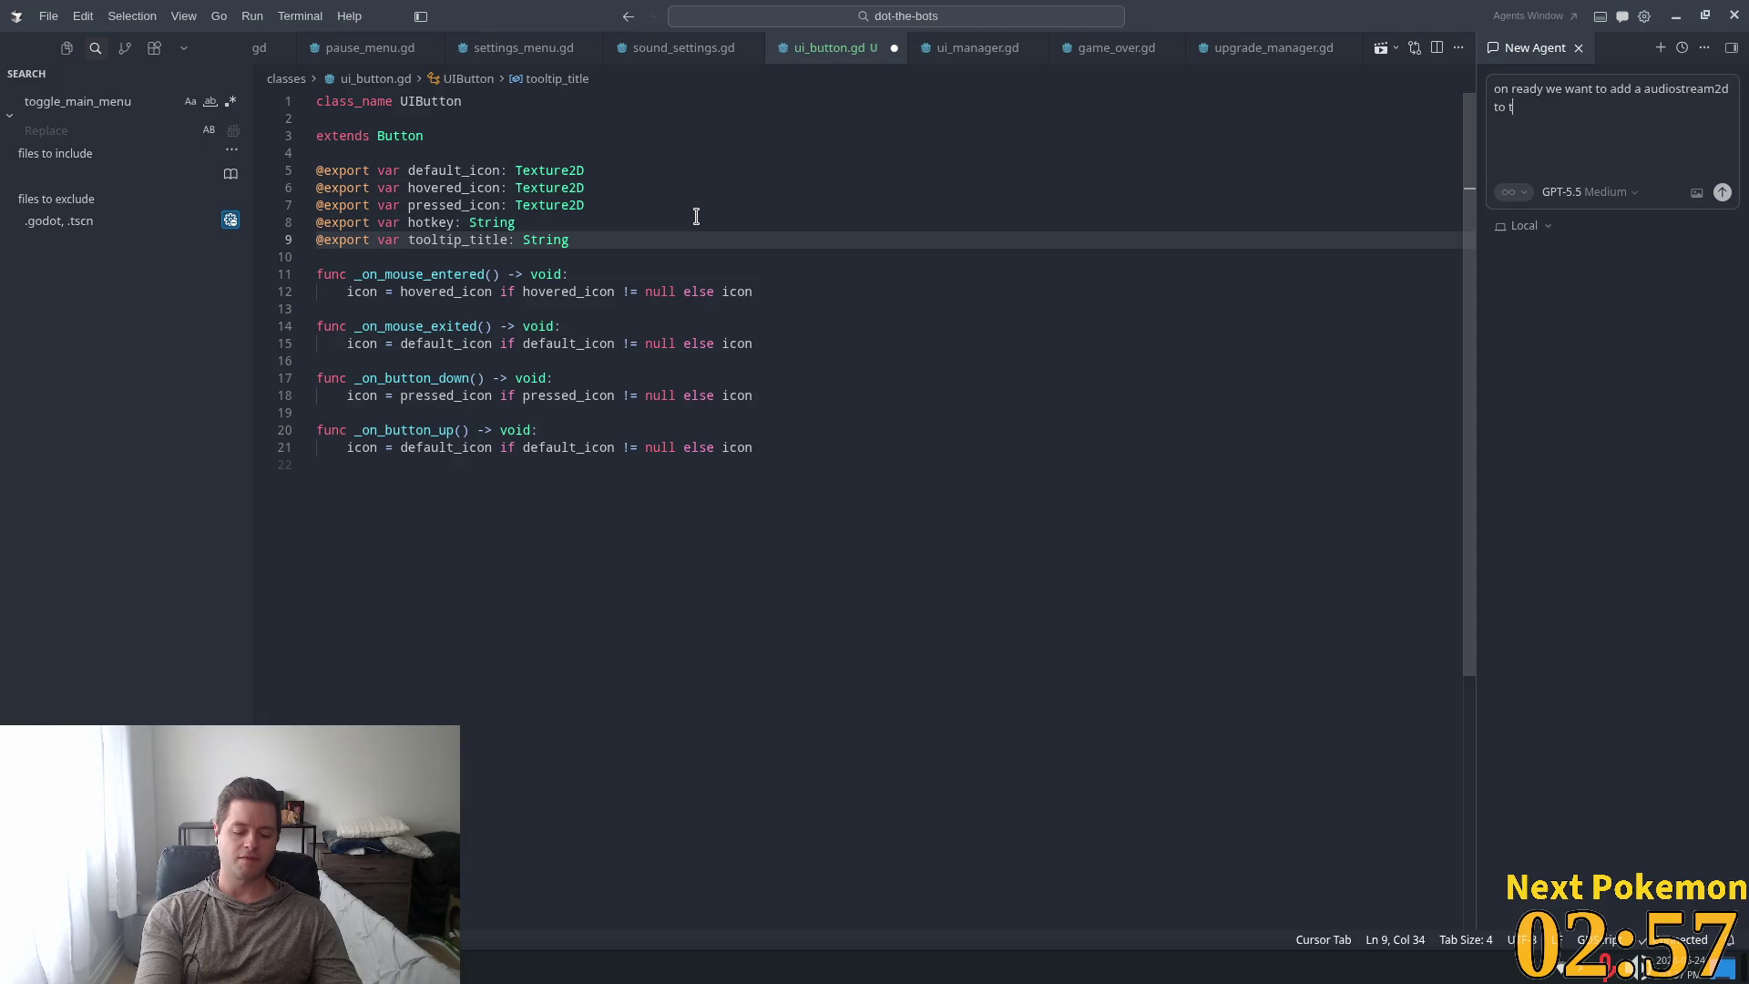
{"action": "type", "text": "he button"}
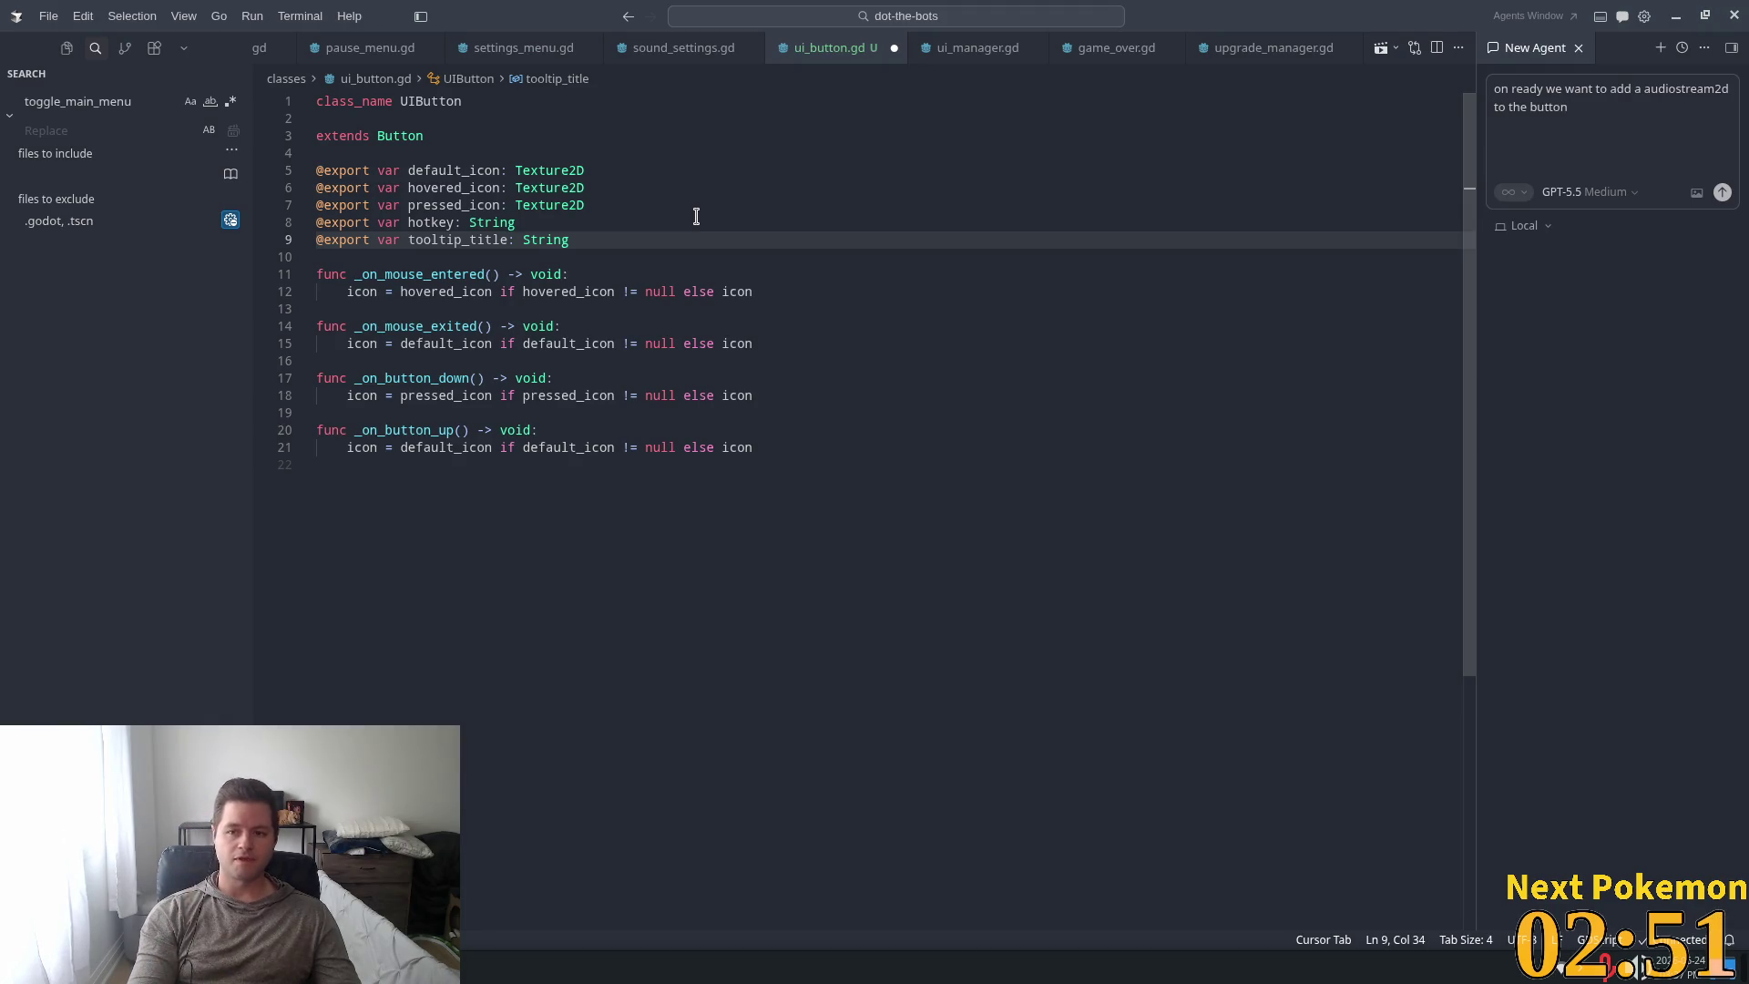
{"action": "key", "text": "Return"}
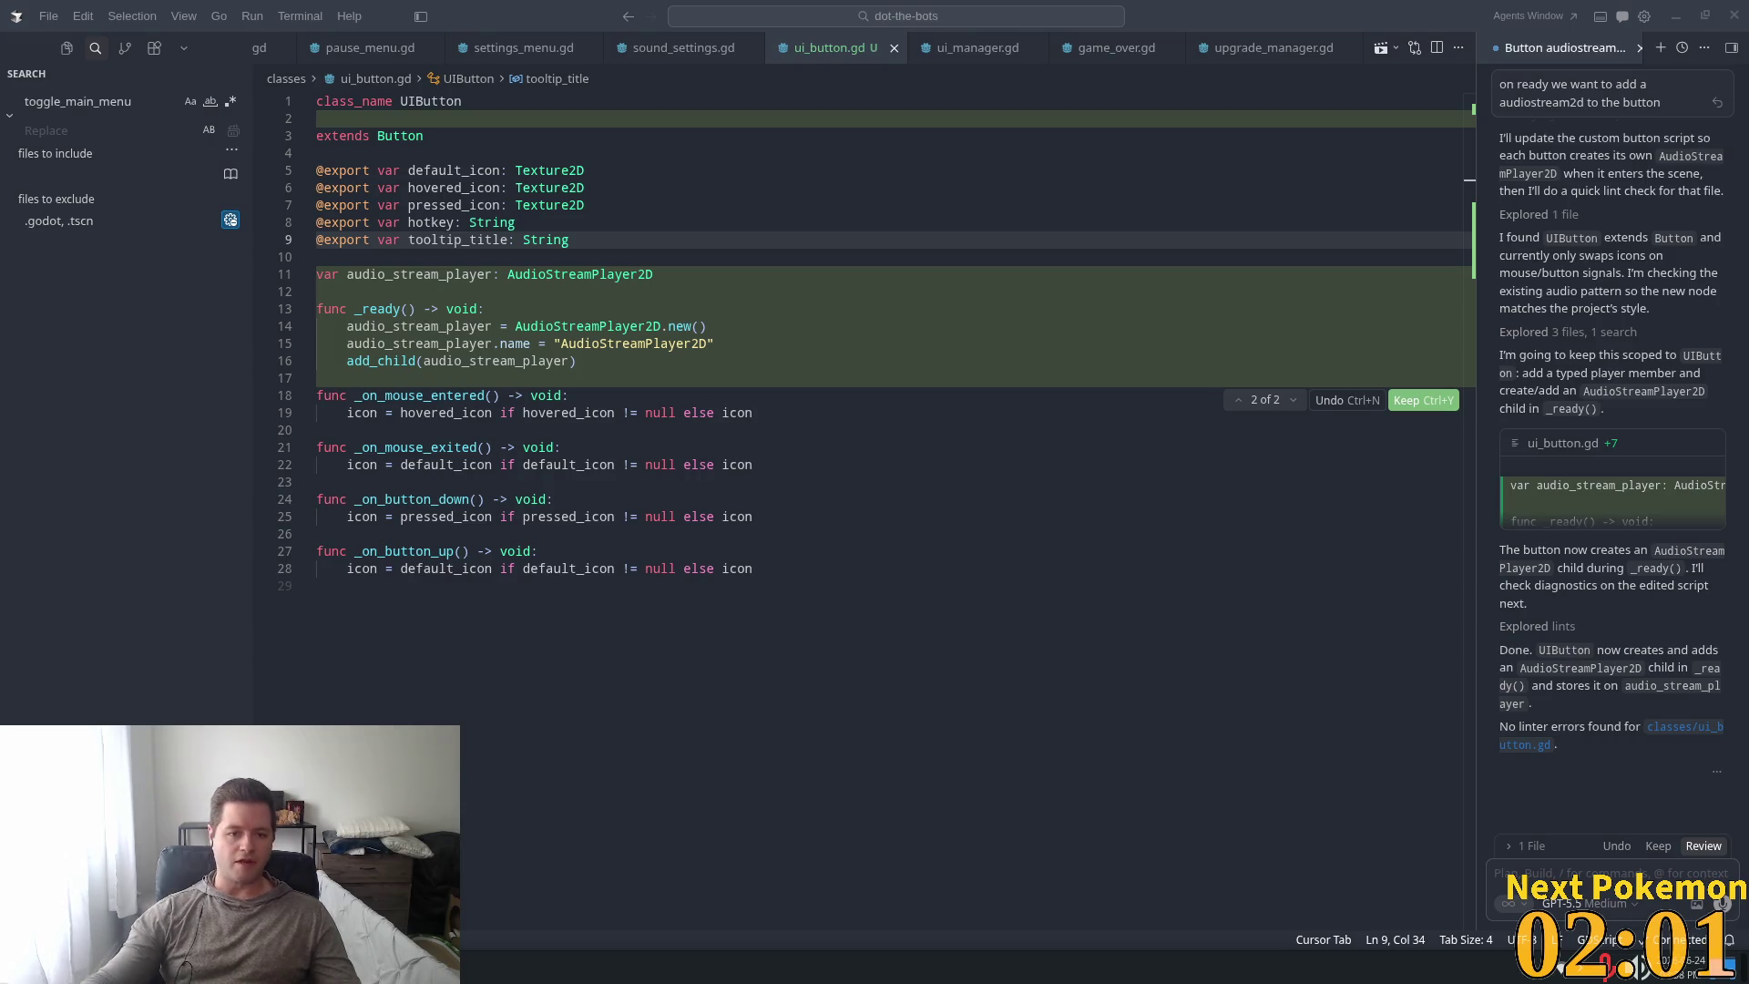
Accept the Cursor agent's edit that creates an AudioStreamPlayer2D child in ui_button.gd's _ready.
{"action": "left_click", "coordinate": [1650, 847]}
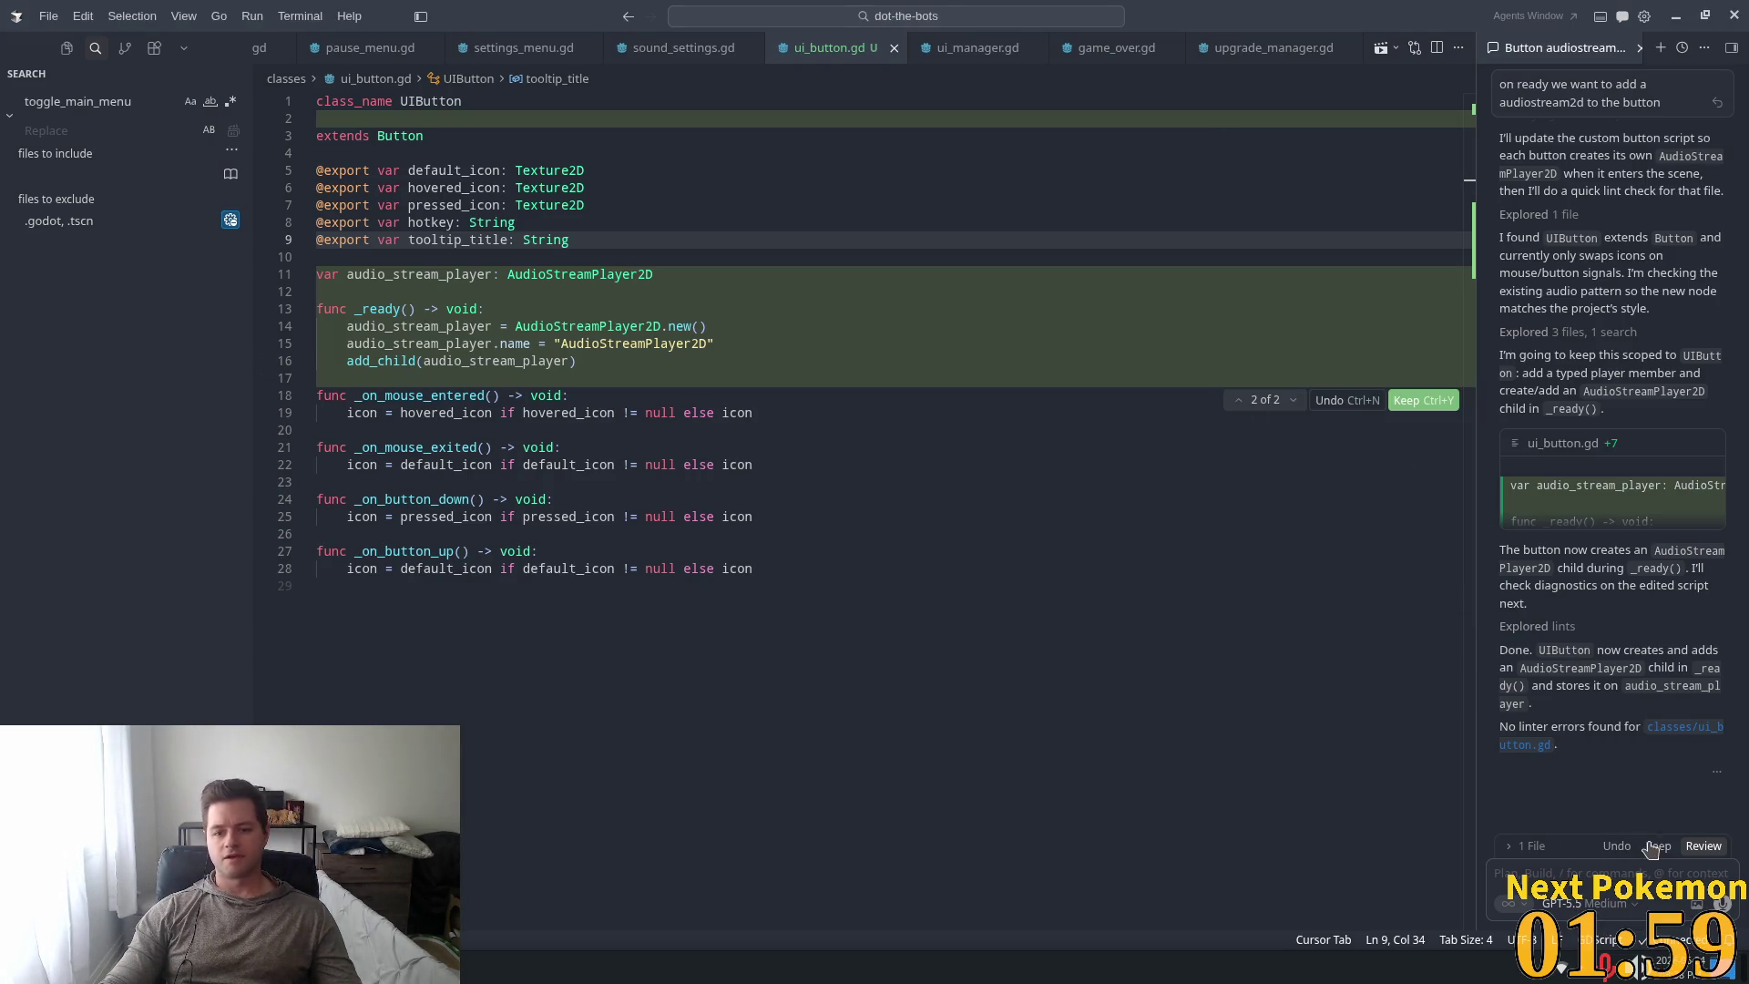
{"action": "left_click", "coordinate": [1650, 848]}
{"action": "key", "text": "Up"}
{"action": "key", "text": "Up"}
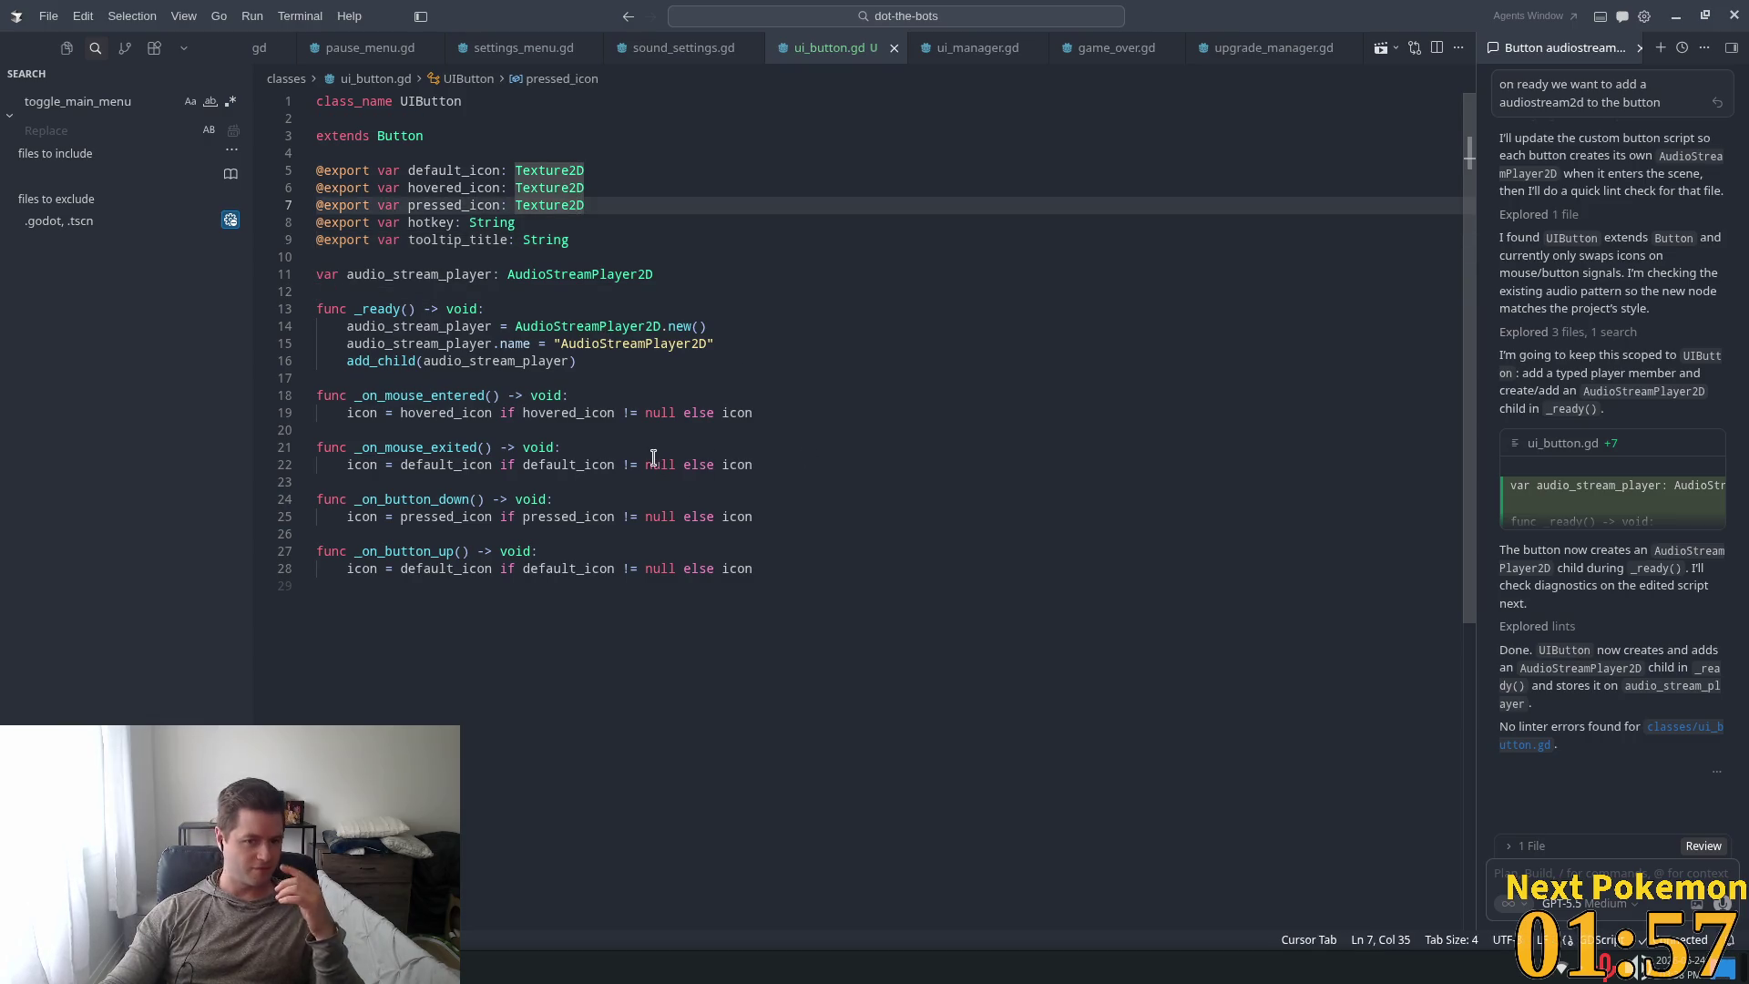
{"action": "left_click", "coordinate": [499, 171]}
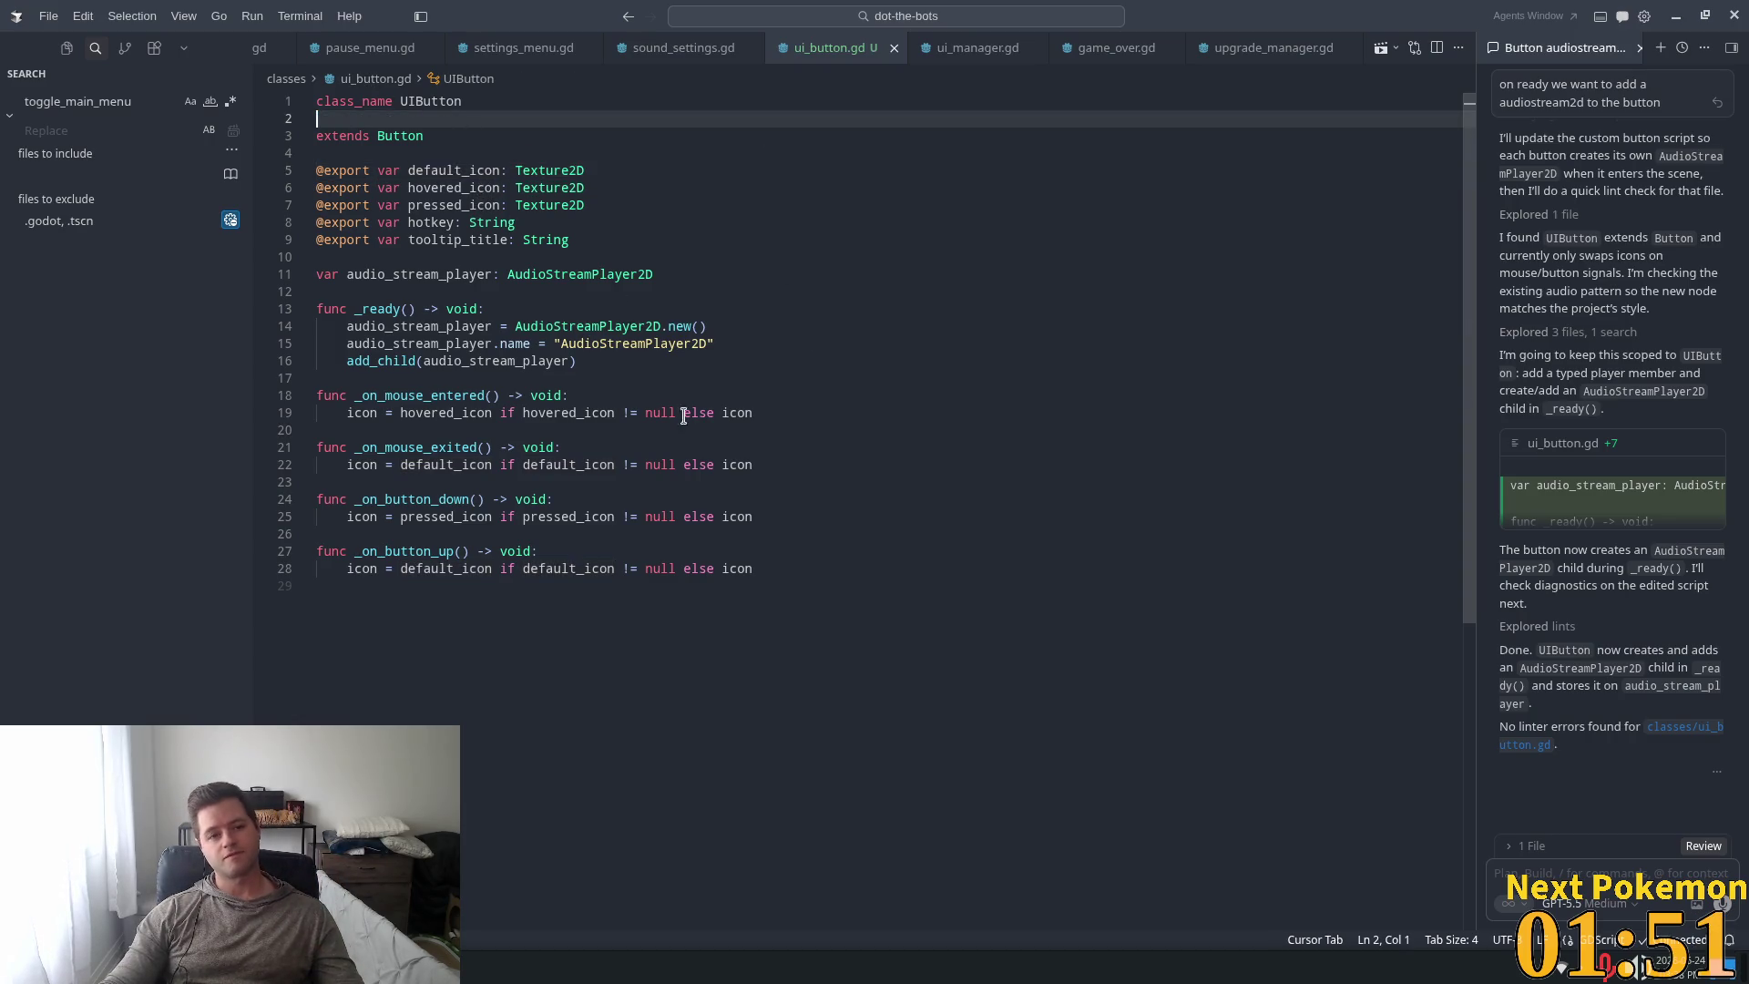
Expand assets/audio/effects in Godot's FileSystem, then bring up the UI SFX ogg folder.
{"action": "key", "text": "alt+Tab"}
{"action": "scroll", "coordinate": [55, 655], "scroll_direction": "up", "scroll_amount": 5}
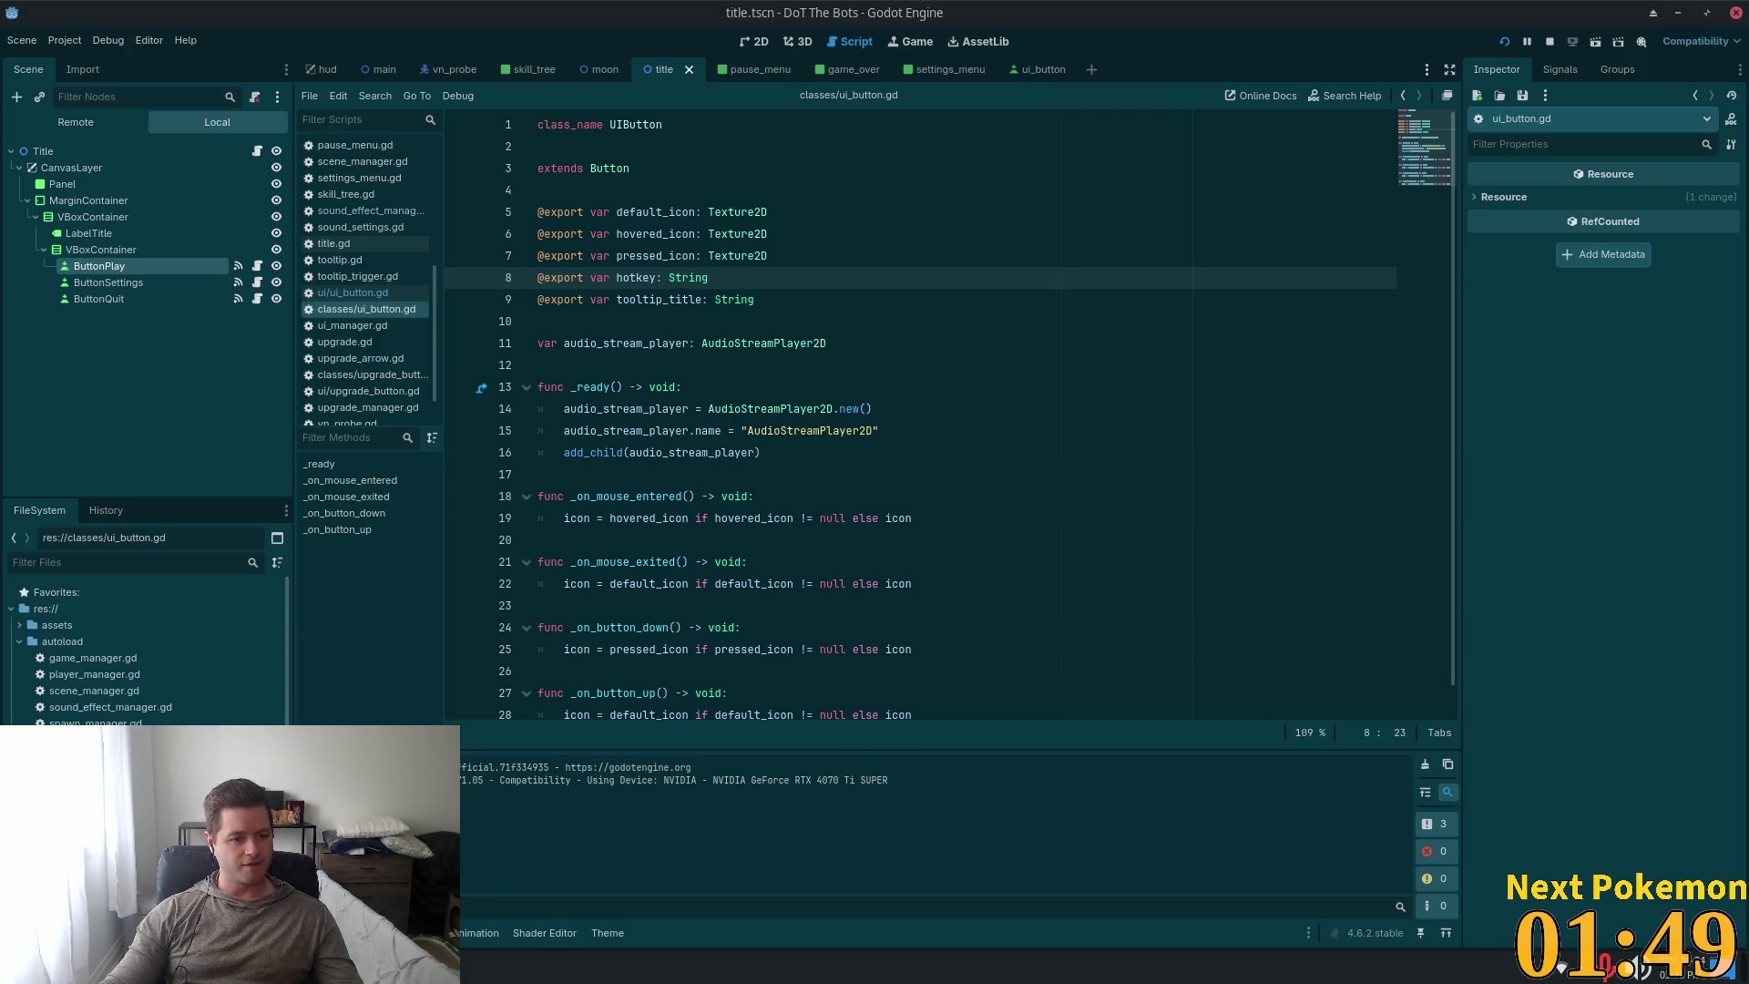
{"action": "left_click", "coordinate": [20, 625]}
{"action": "left_click", "coordinate": [28, 642]}
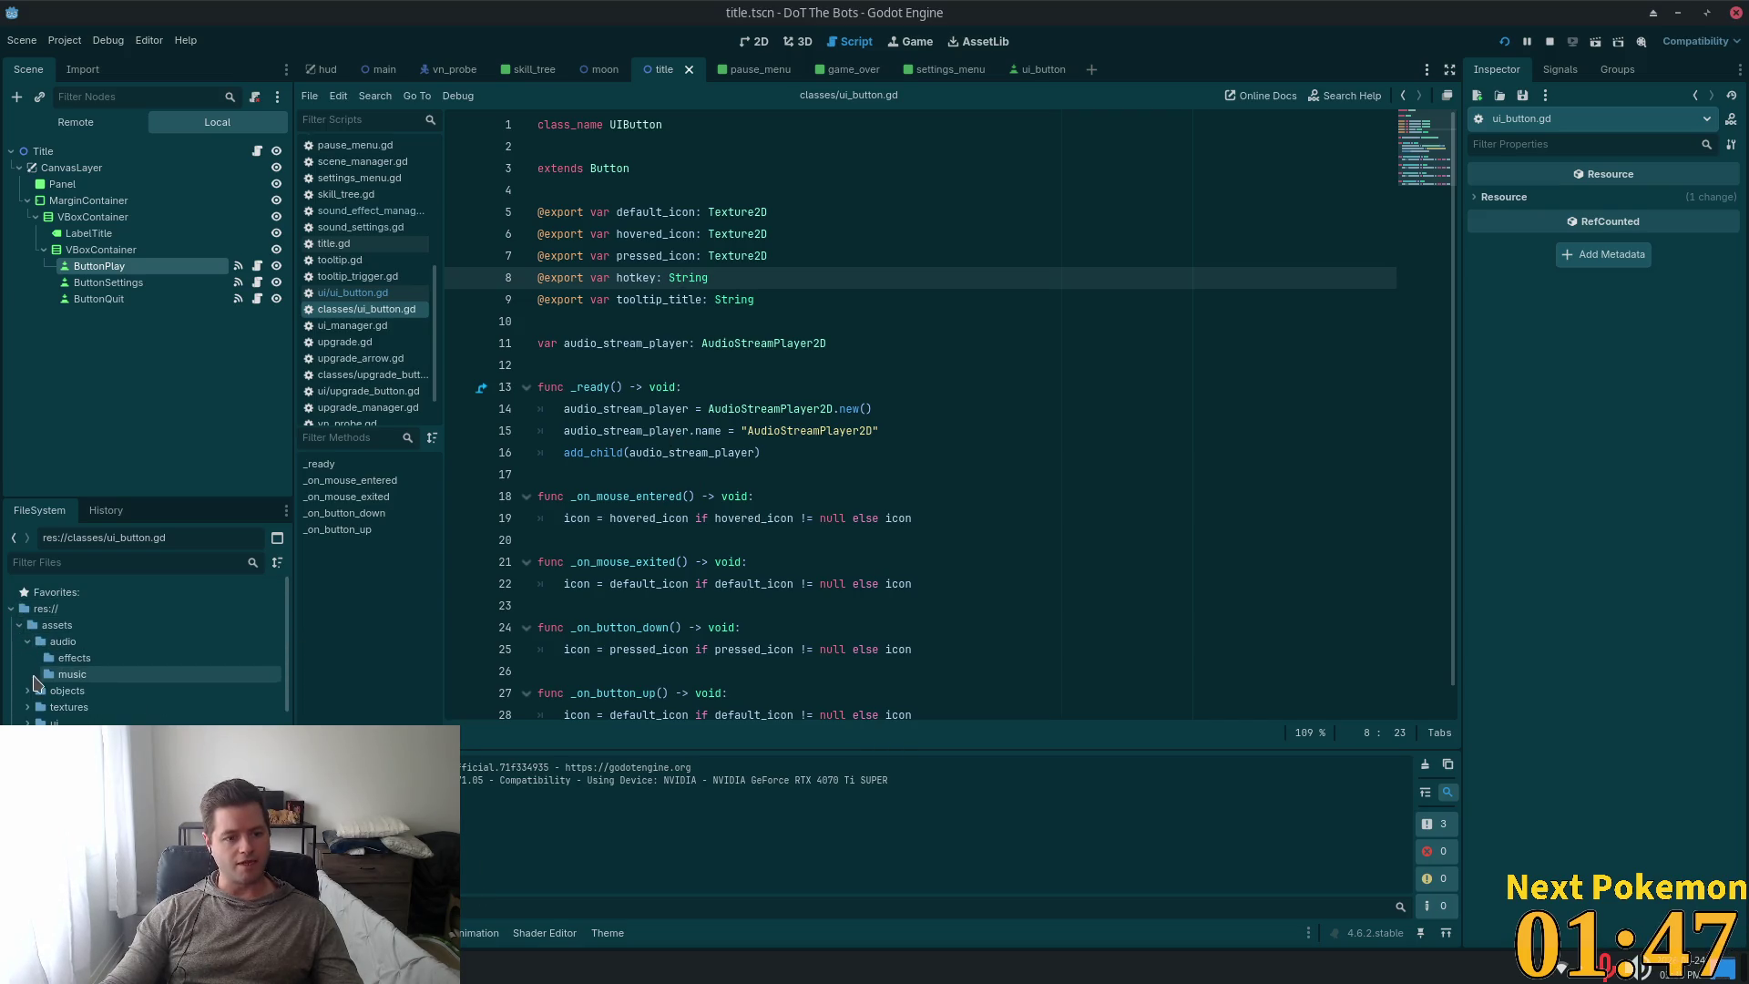
{"action": "left_click", "coordinate": [75, 657]}
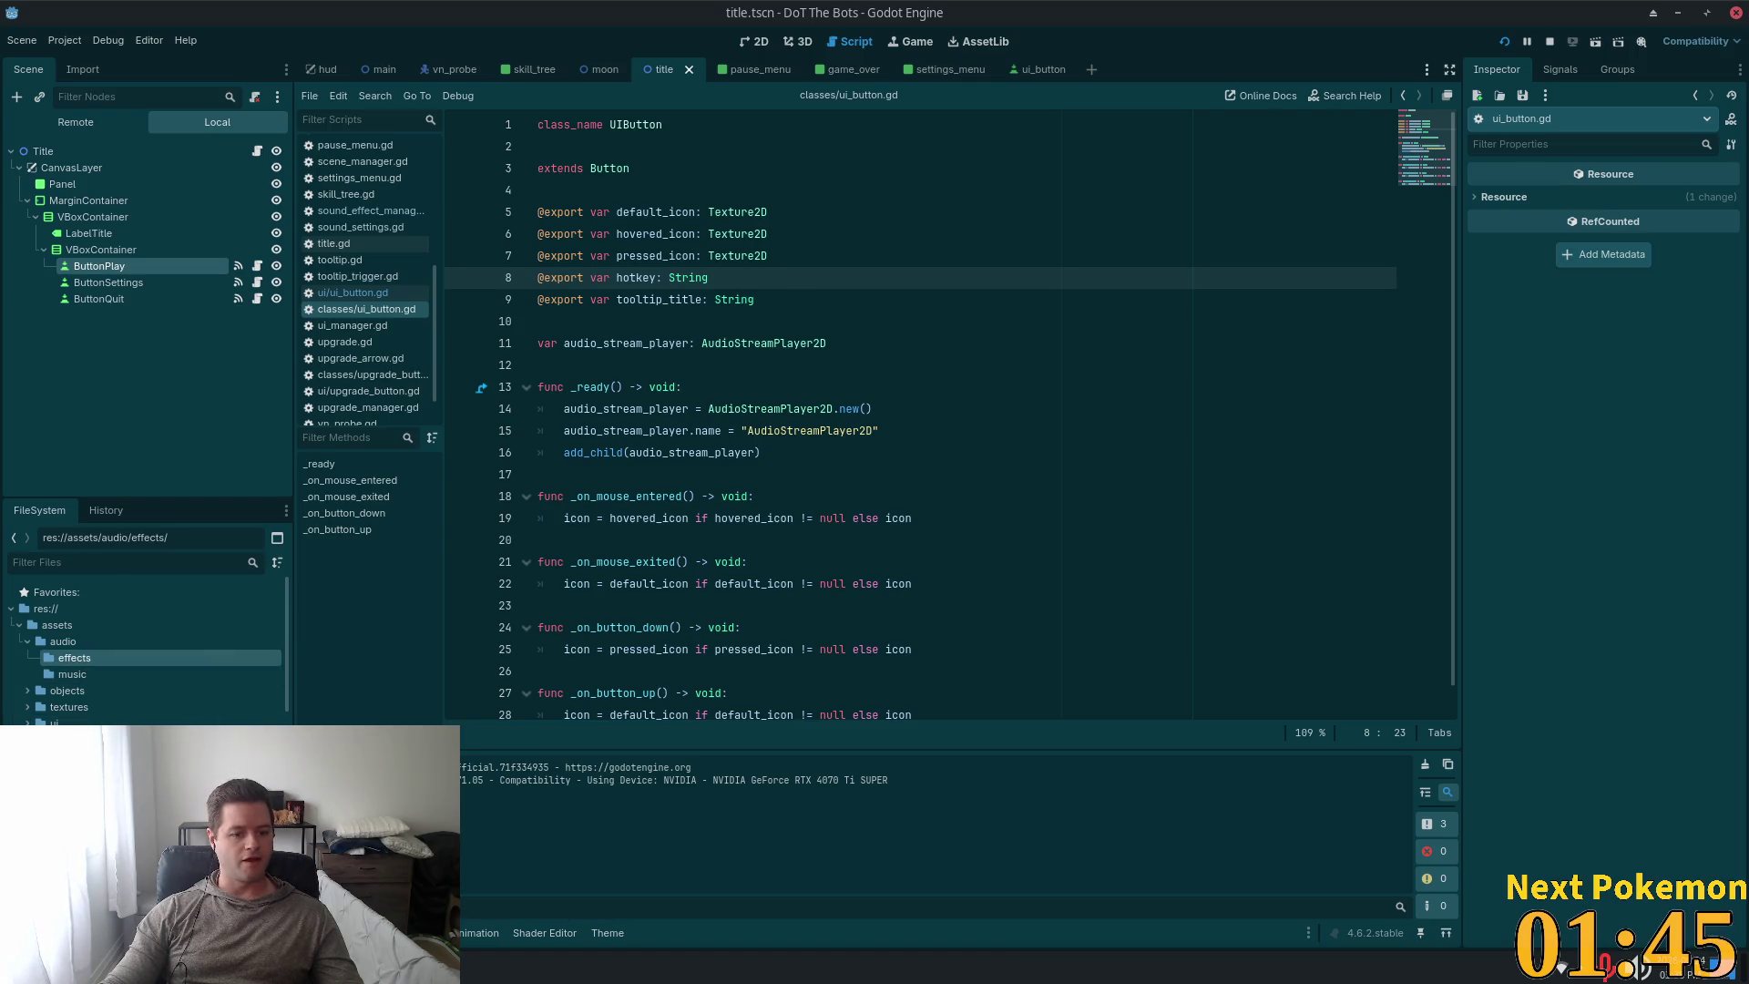
{"action": "key", "text": "alt+Tab"}
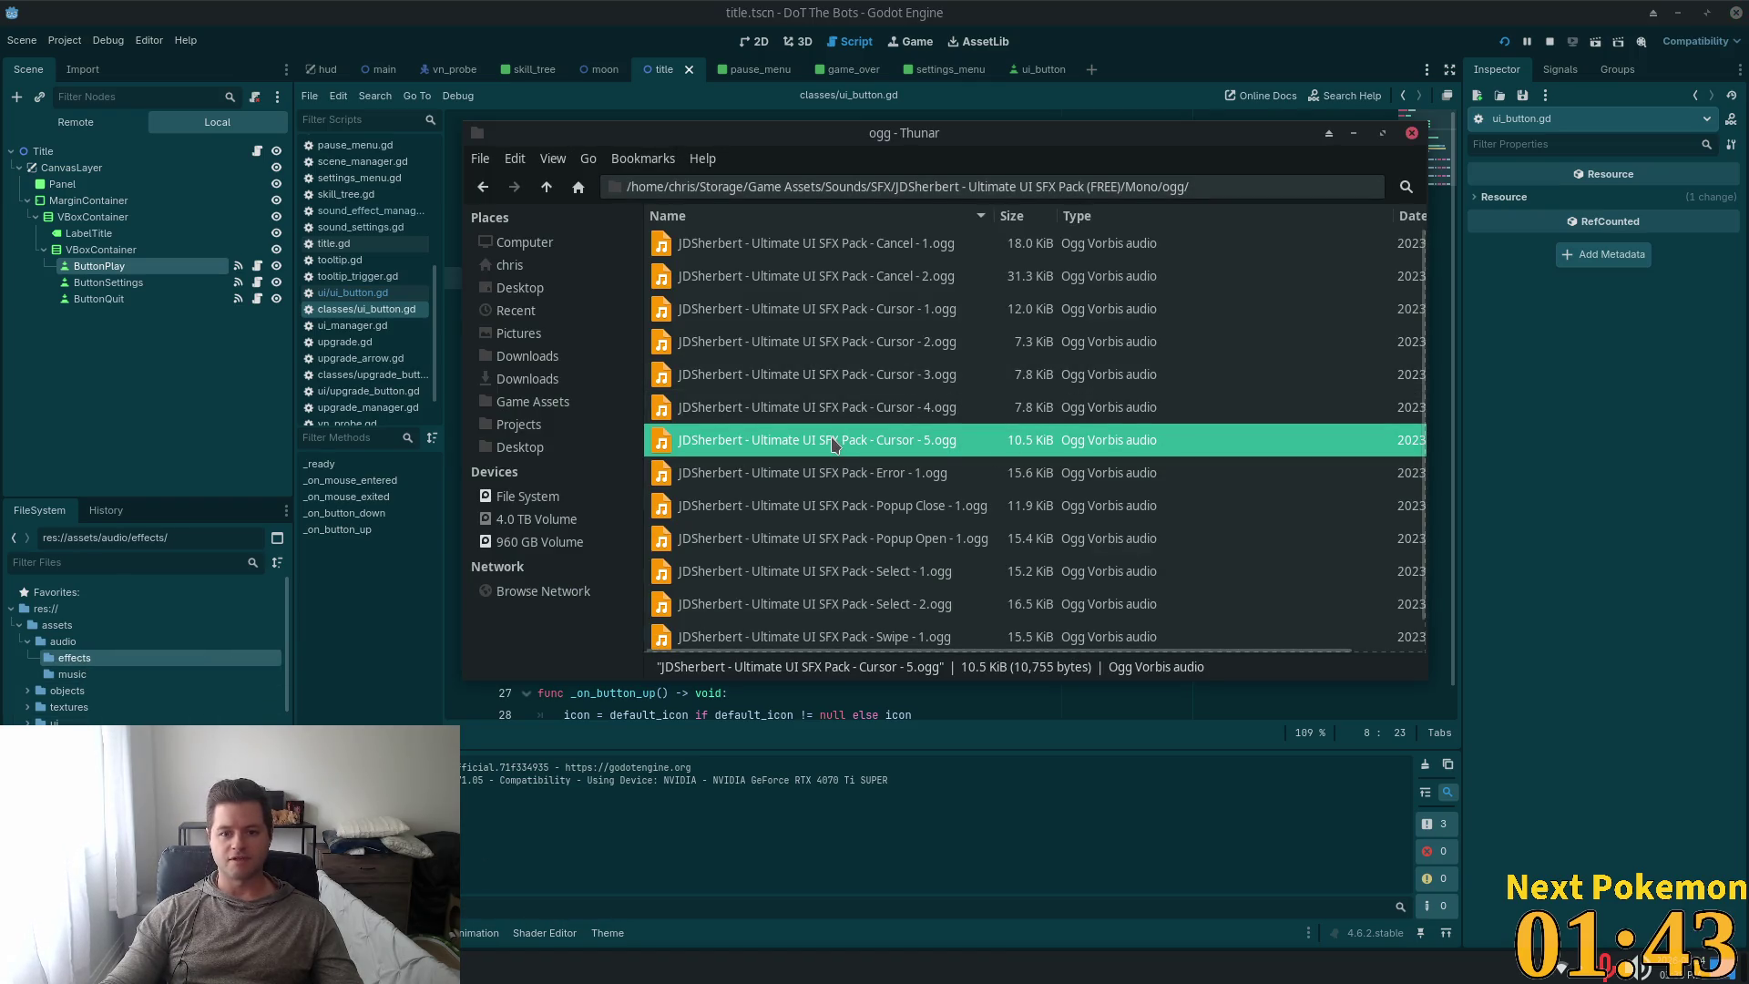
Preview Cursor - 5.ogg and Select - 2.ogg and copy both into Godot's effects folder.
{"action": "double_click", "coordinate": [833, 442]}
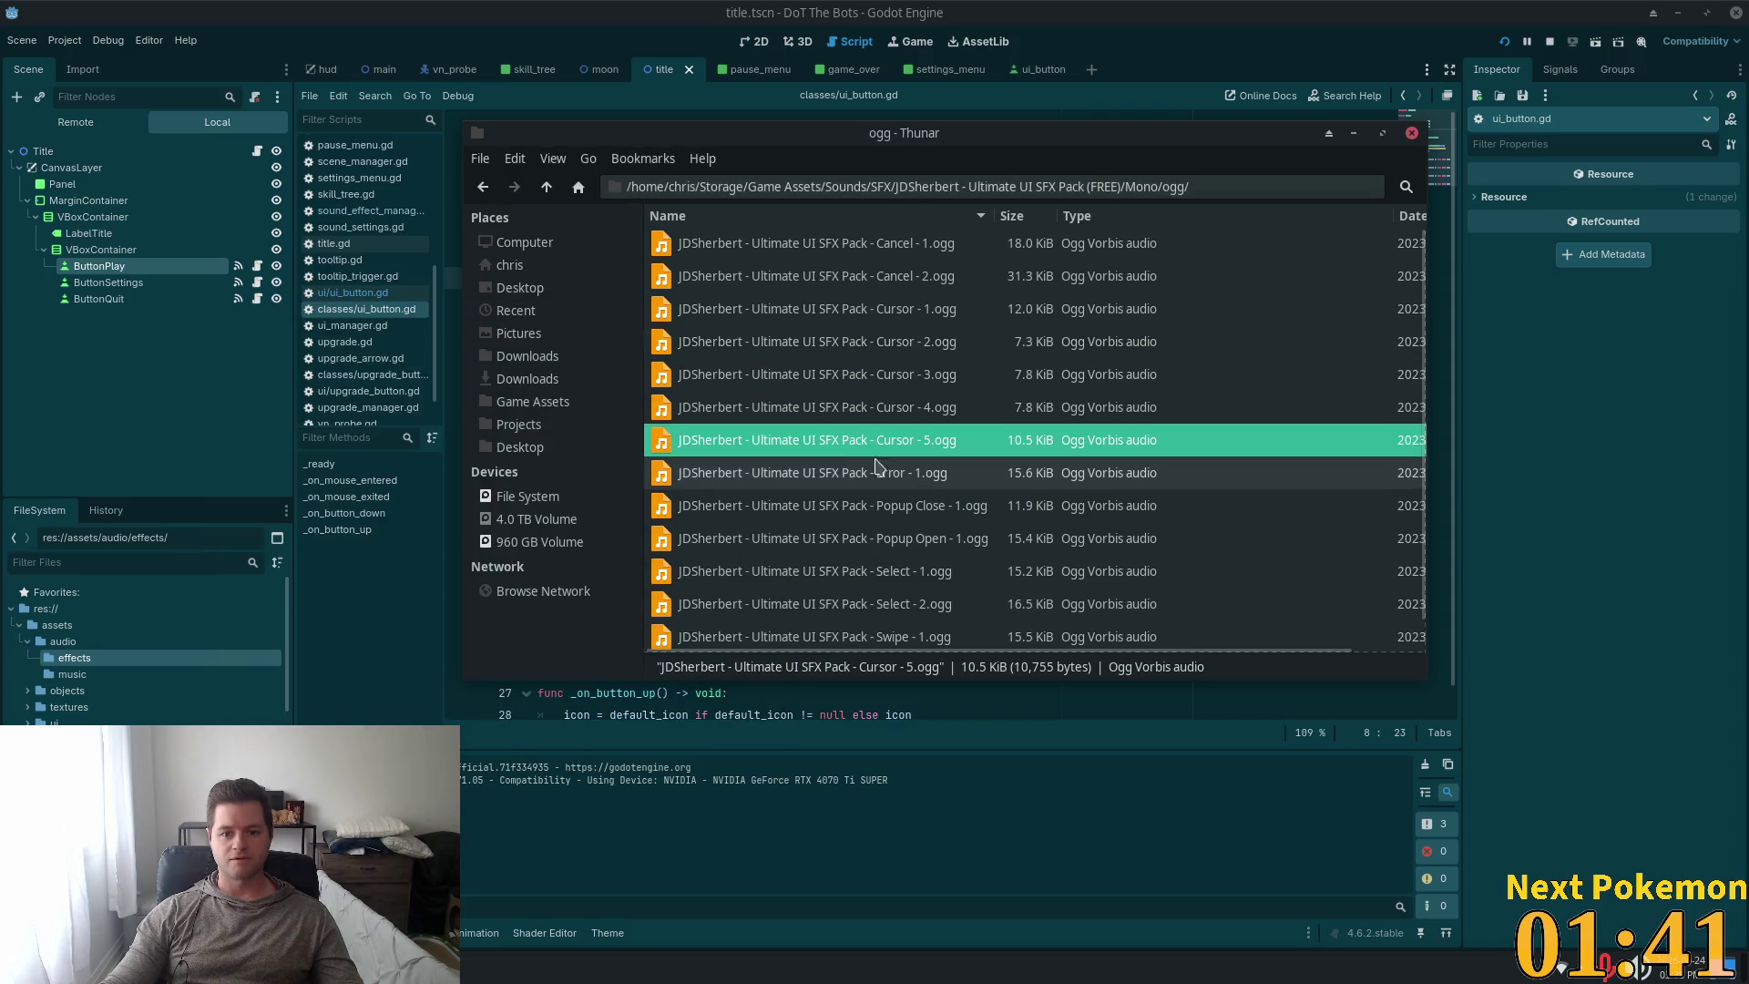
{"action": "mouse_move", "coordinate": [874, 441]}
{"action": "left_mouse_down"}
{"action": "mouse_move", "coordinate": [104, 667]}
{"action": "mouse_move", "coordinate": [121, 663]}
{"action": "left_mouse_up"}
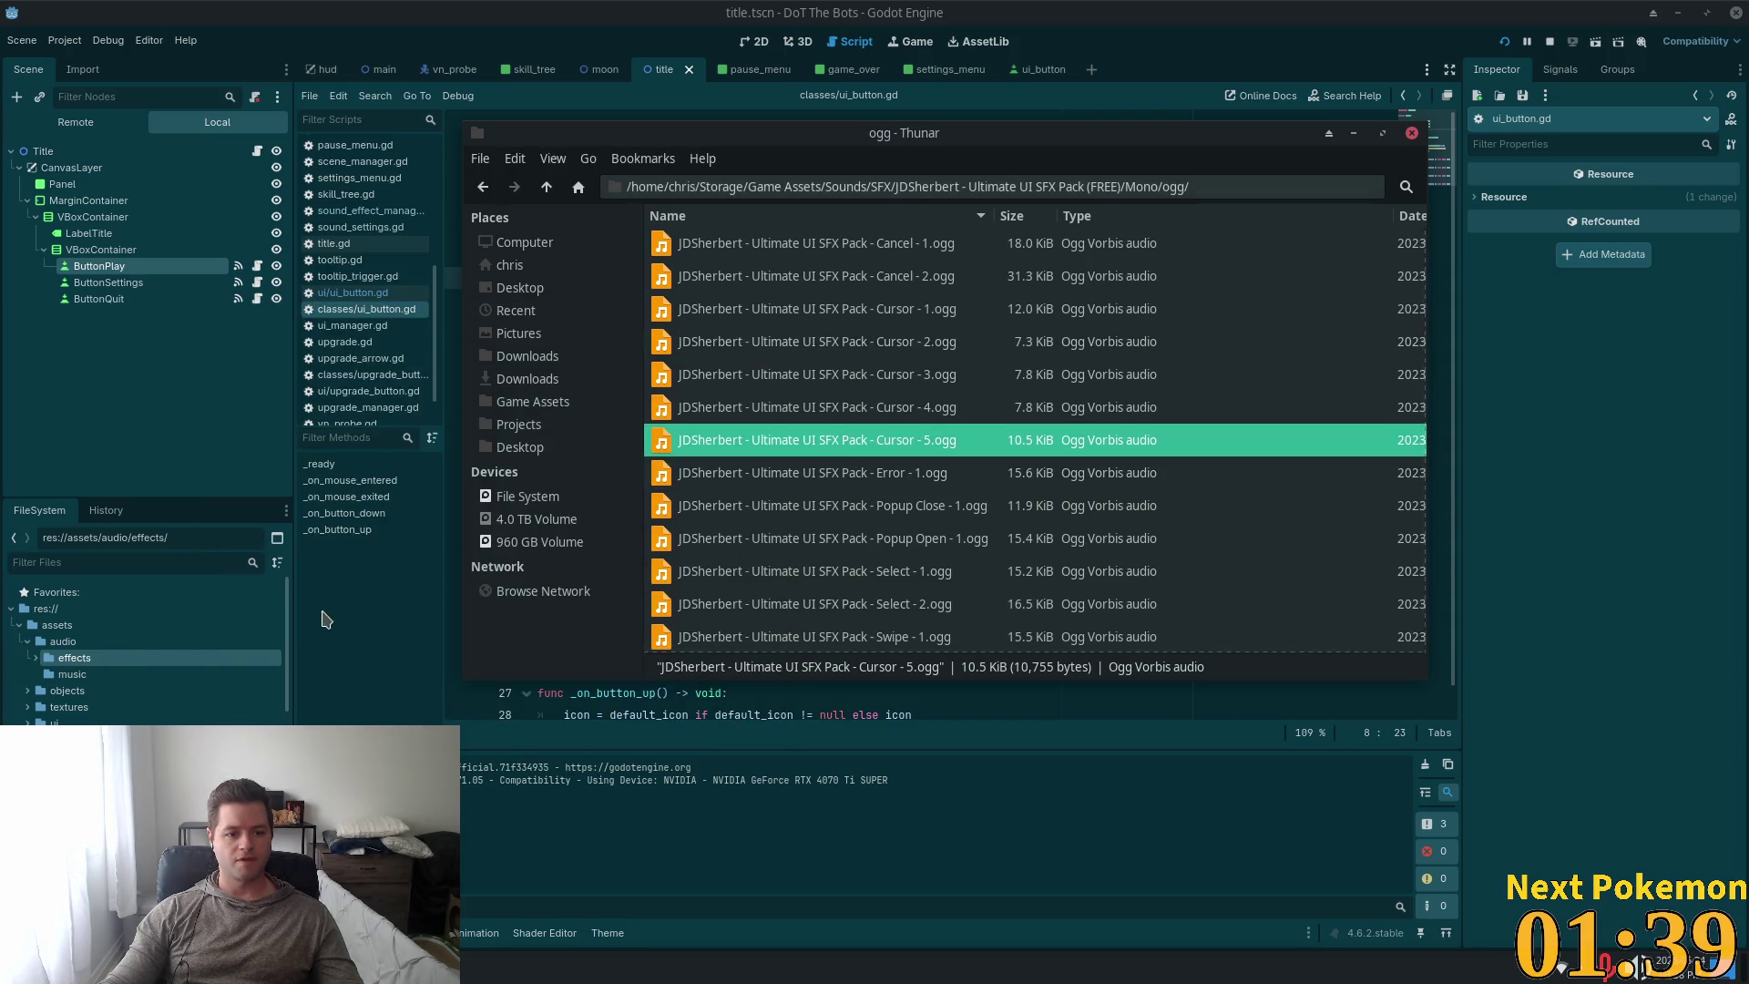
{"action": "scroll", "coordinate": [820, 546], "scroll_direction": "down", "scroll_amount": 1}
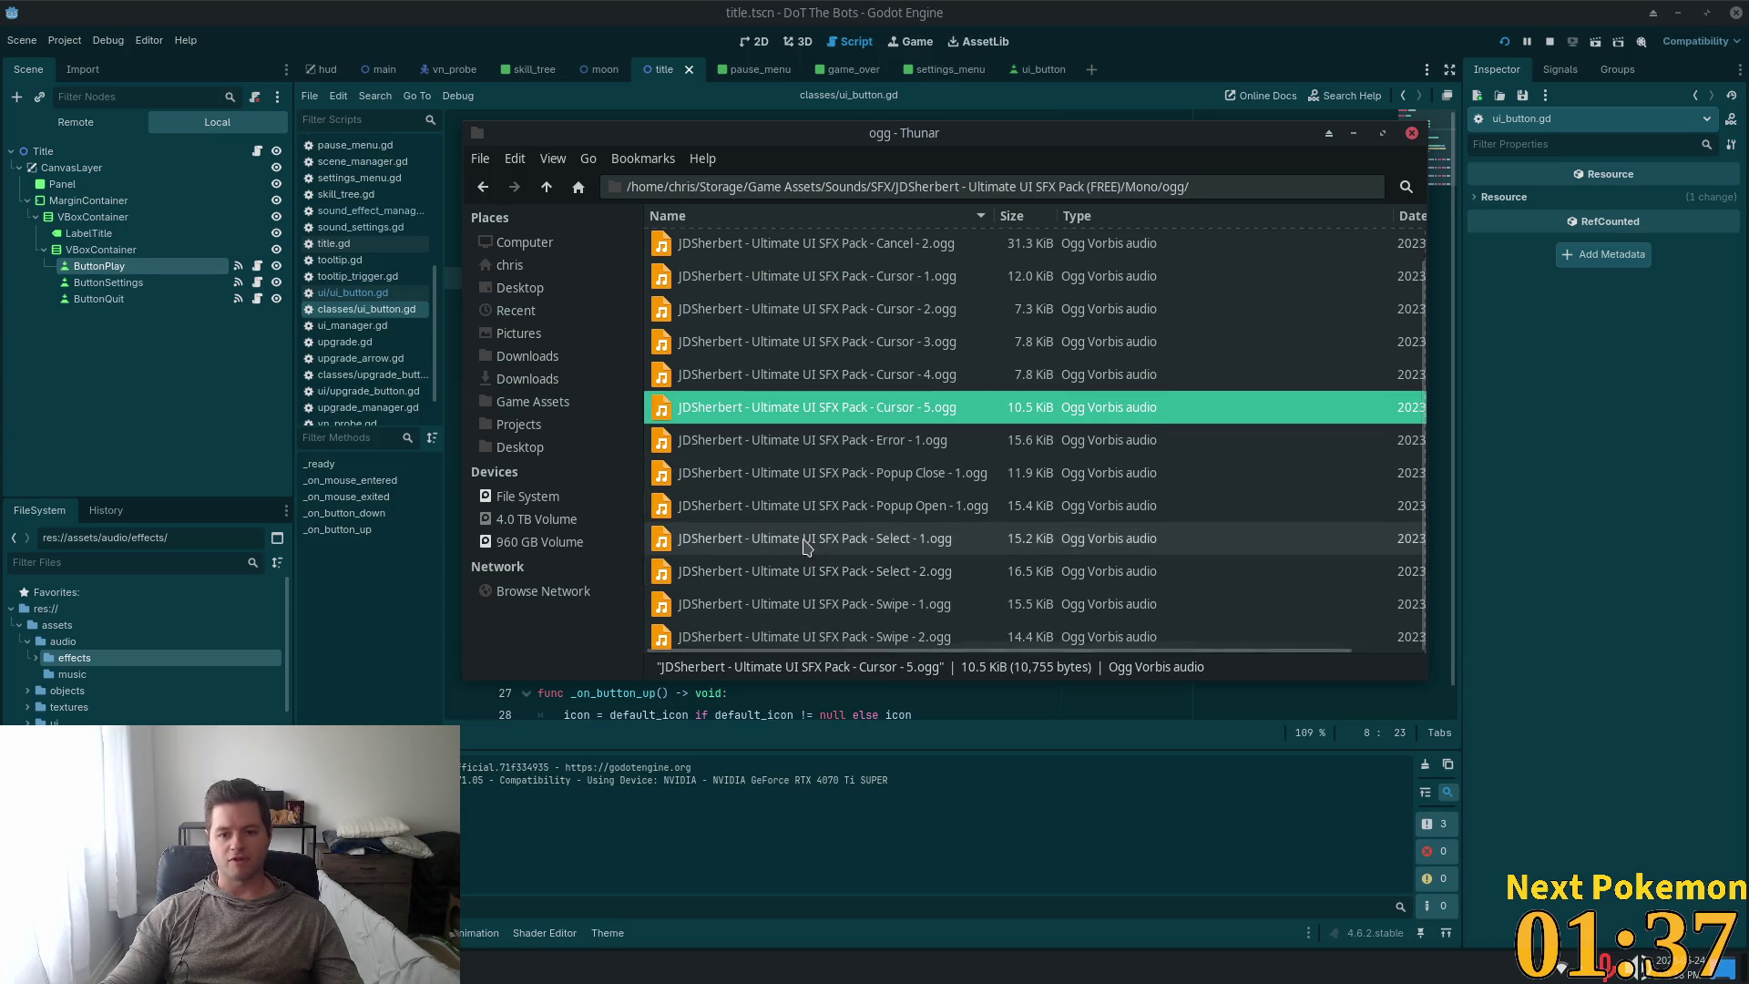
{"action": "double_click", "coordinate": [808, 570]}
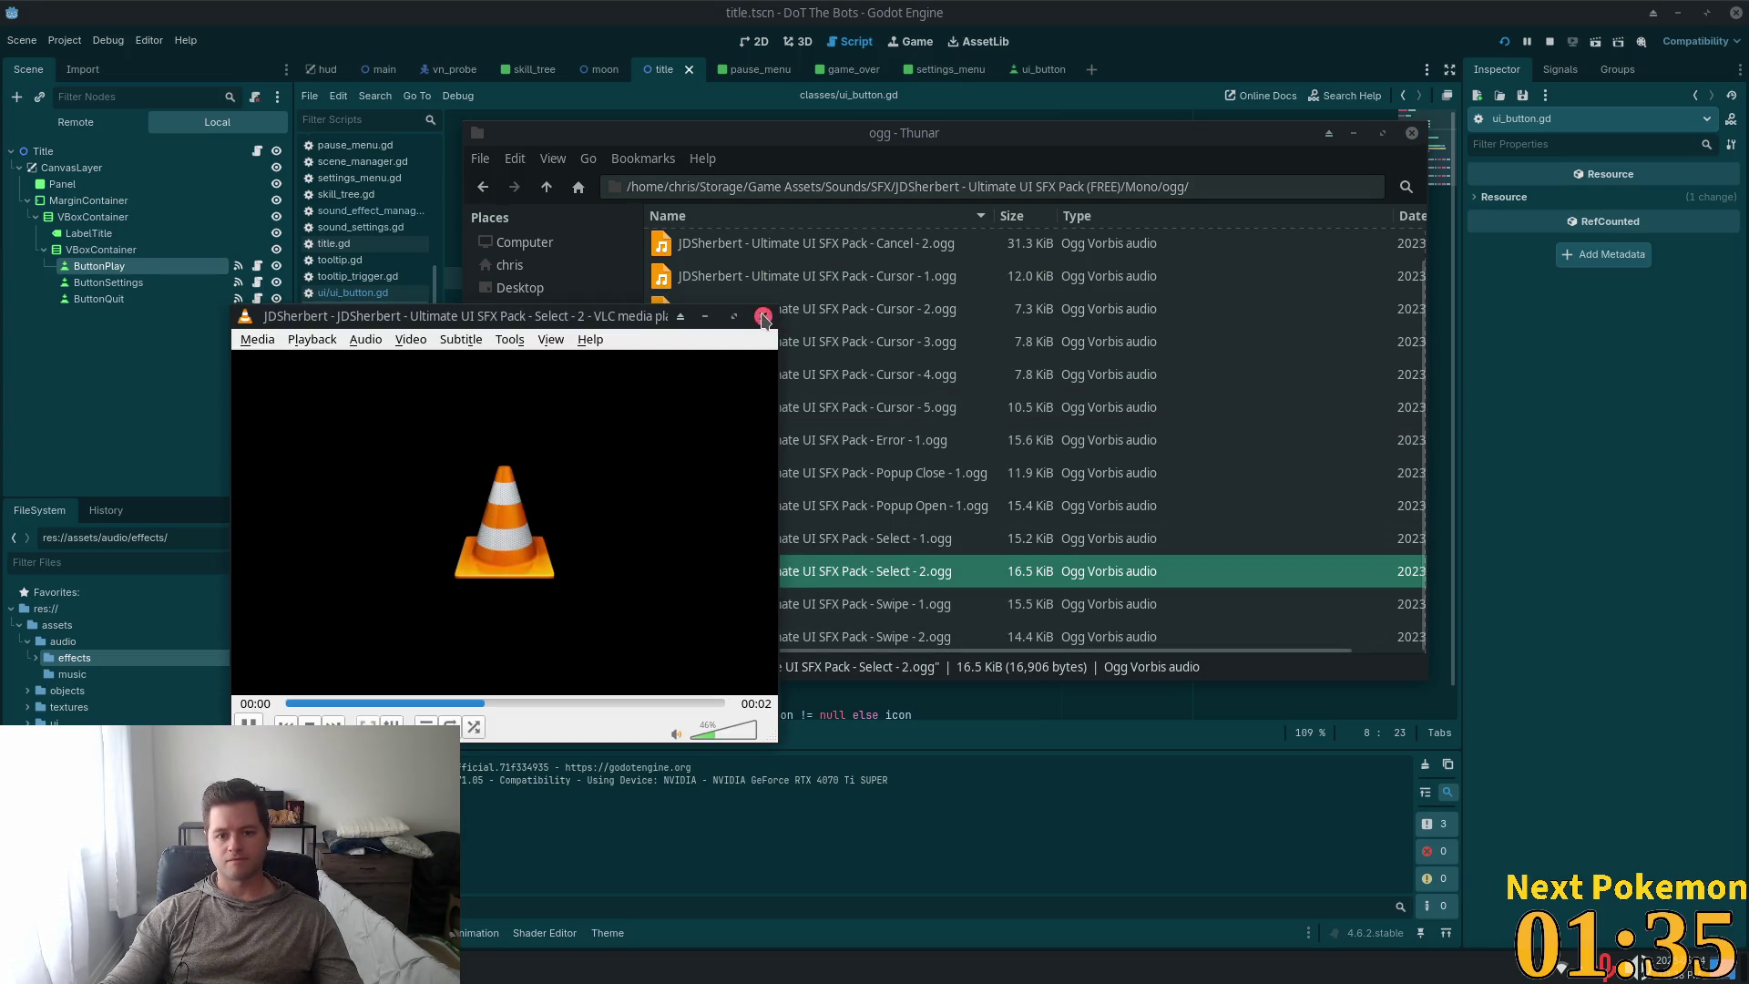
{"action": "left_click", "coordinate": [763, 317]}
{"action": "left_click_drag", "start_coordinate": [673, 575], "coordinate": [82, 662]}
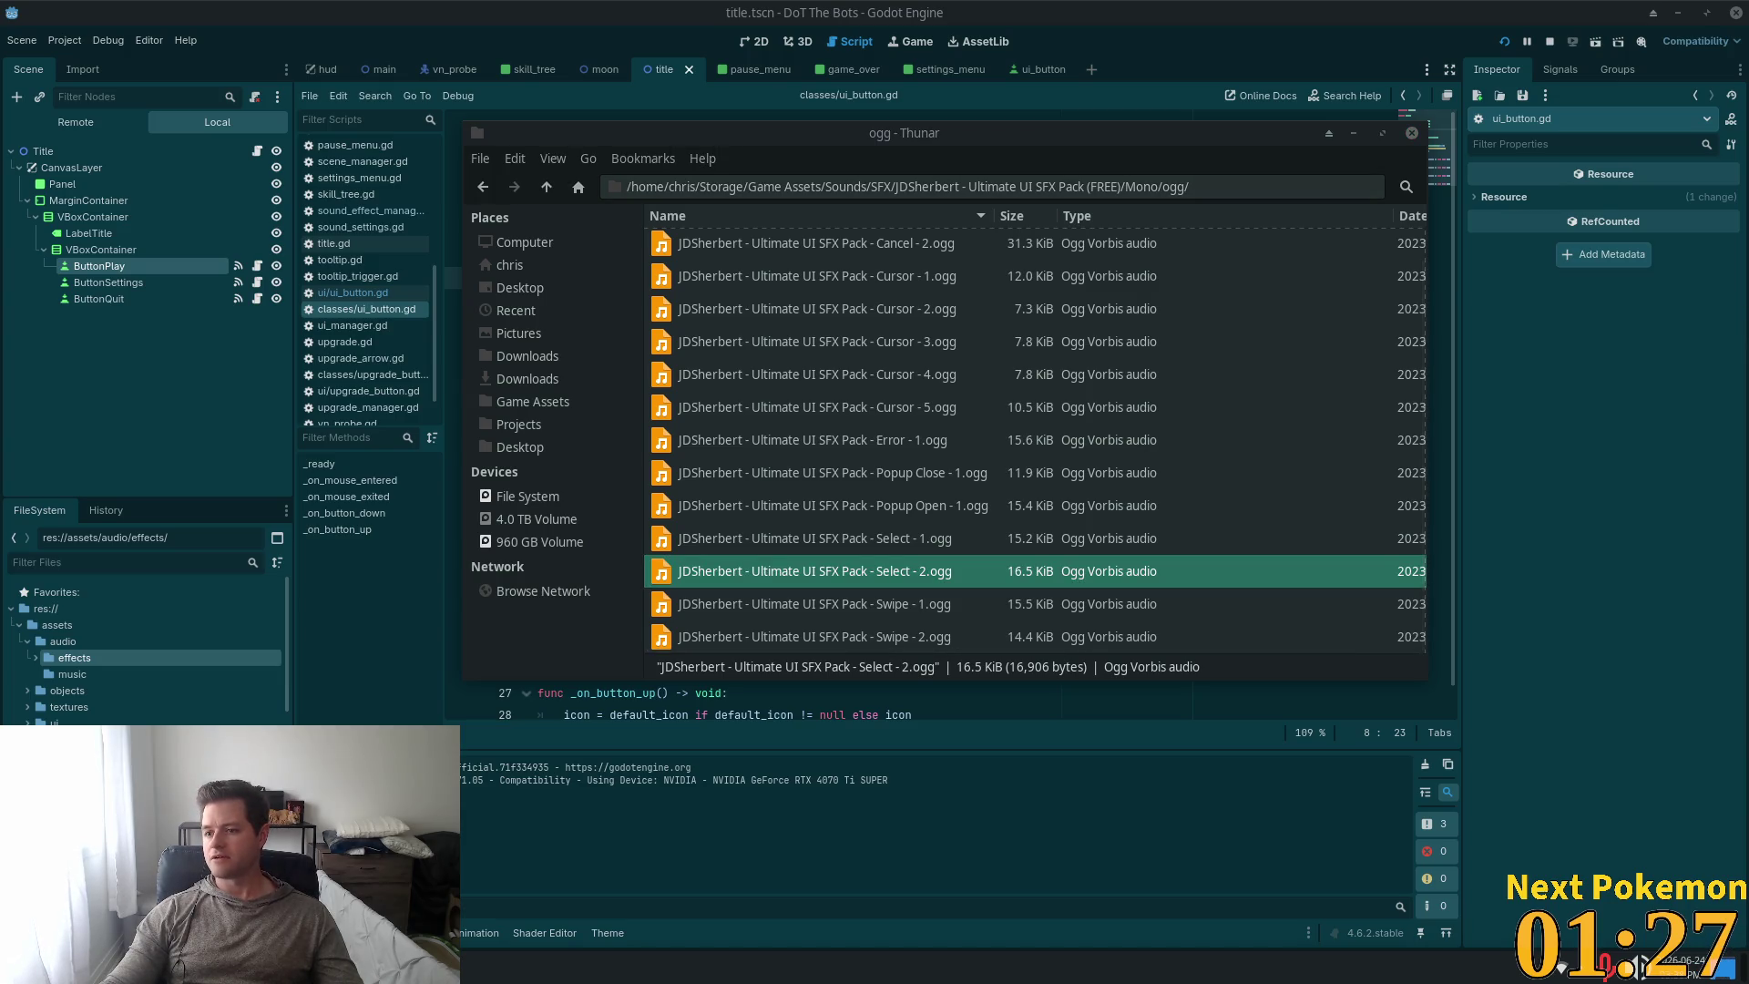
{"action": "left_click", "coordinate": [1163, 9]}
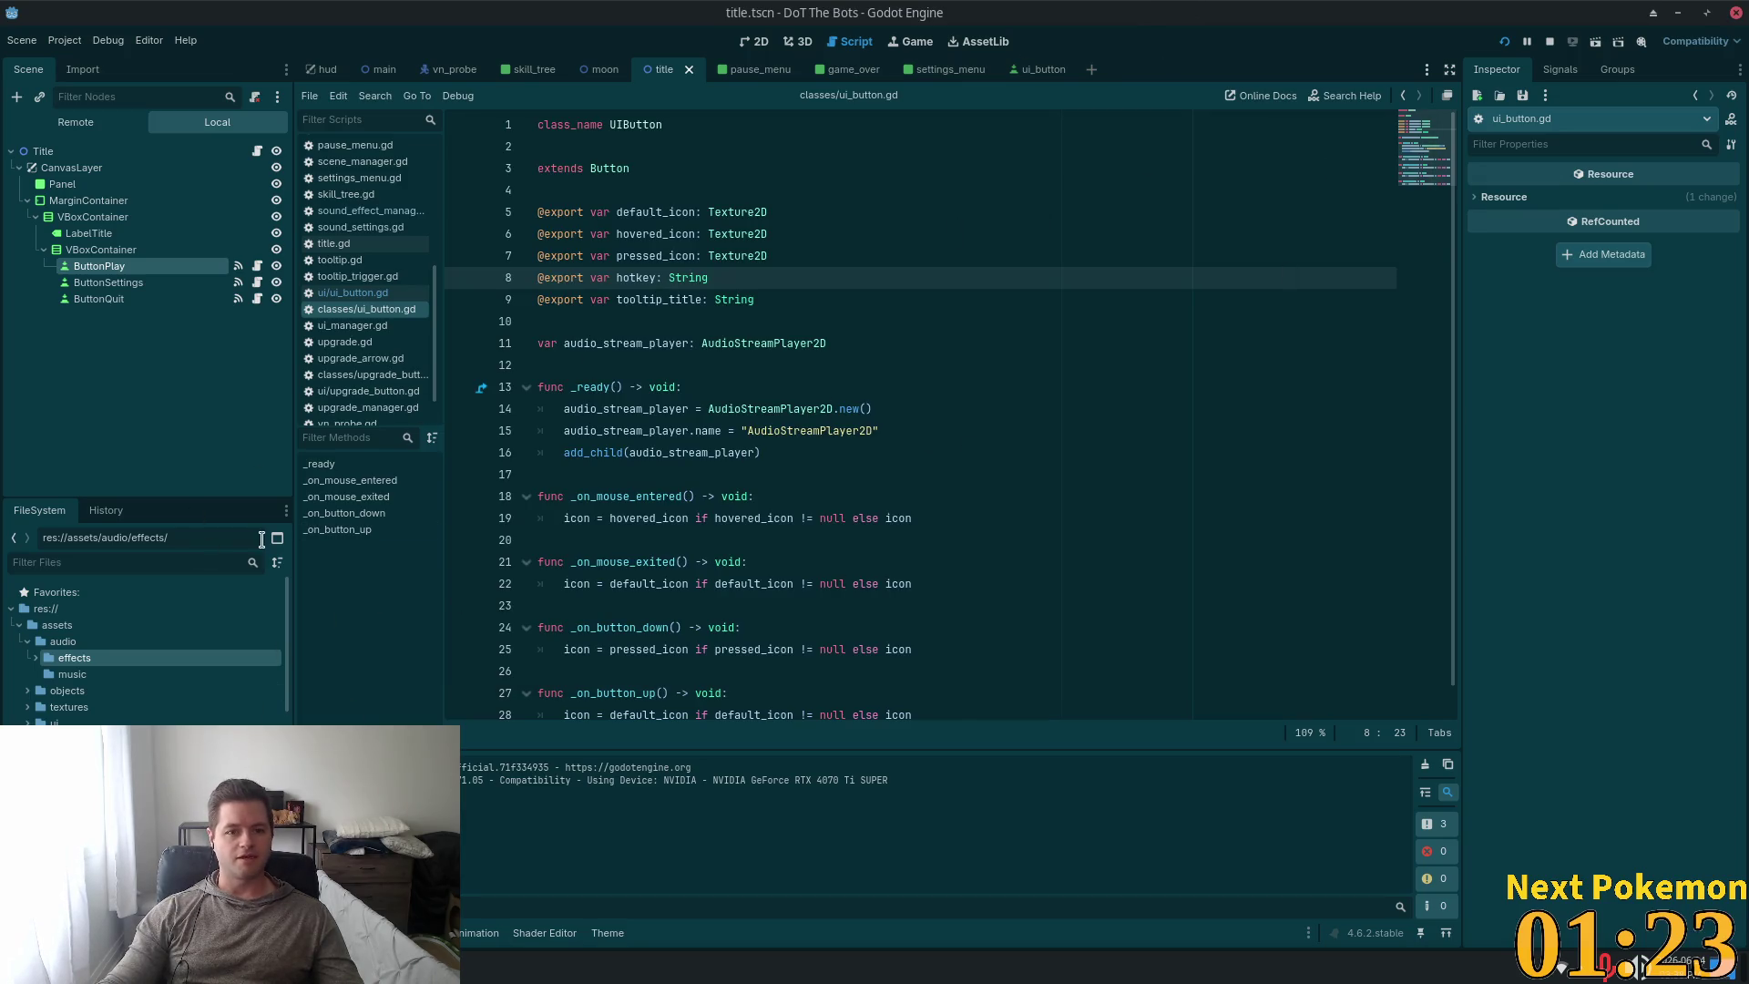
Add blank lines below extends Button in ui_button.gd for new constants.
{"action": "left_click", "coordinate": [635, 174]}
{"action": "key", "text": "Down"}
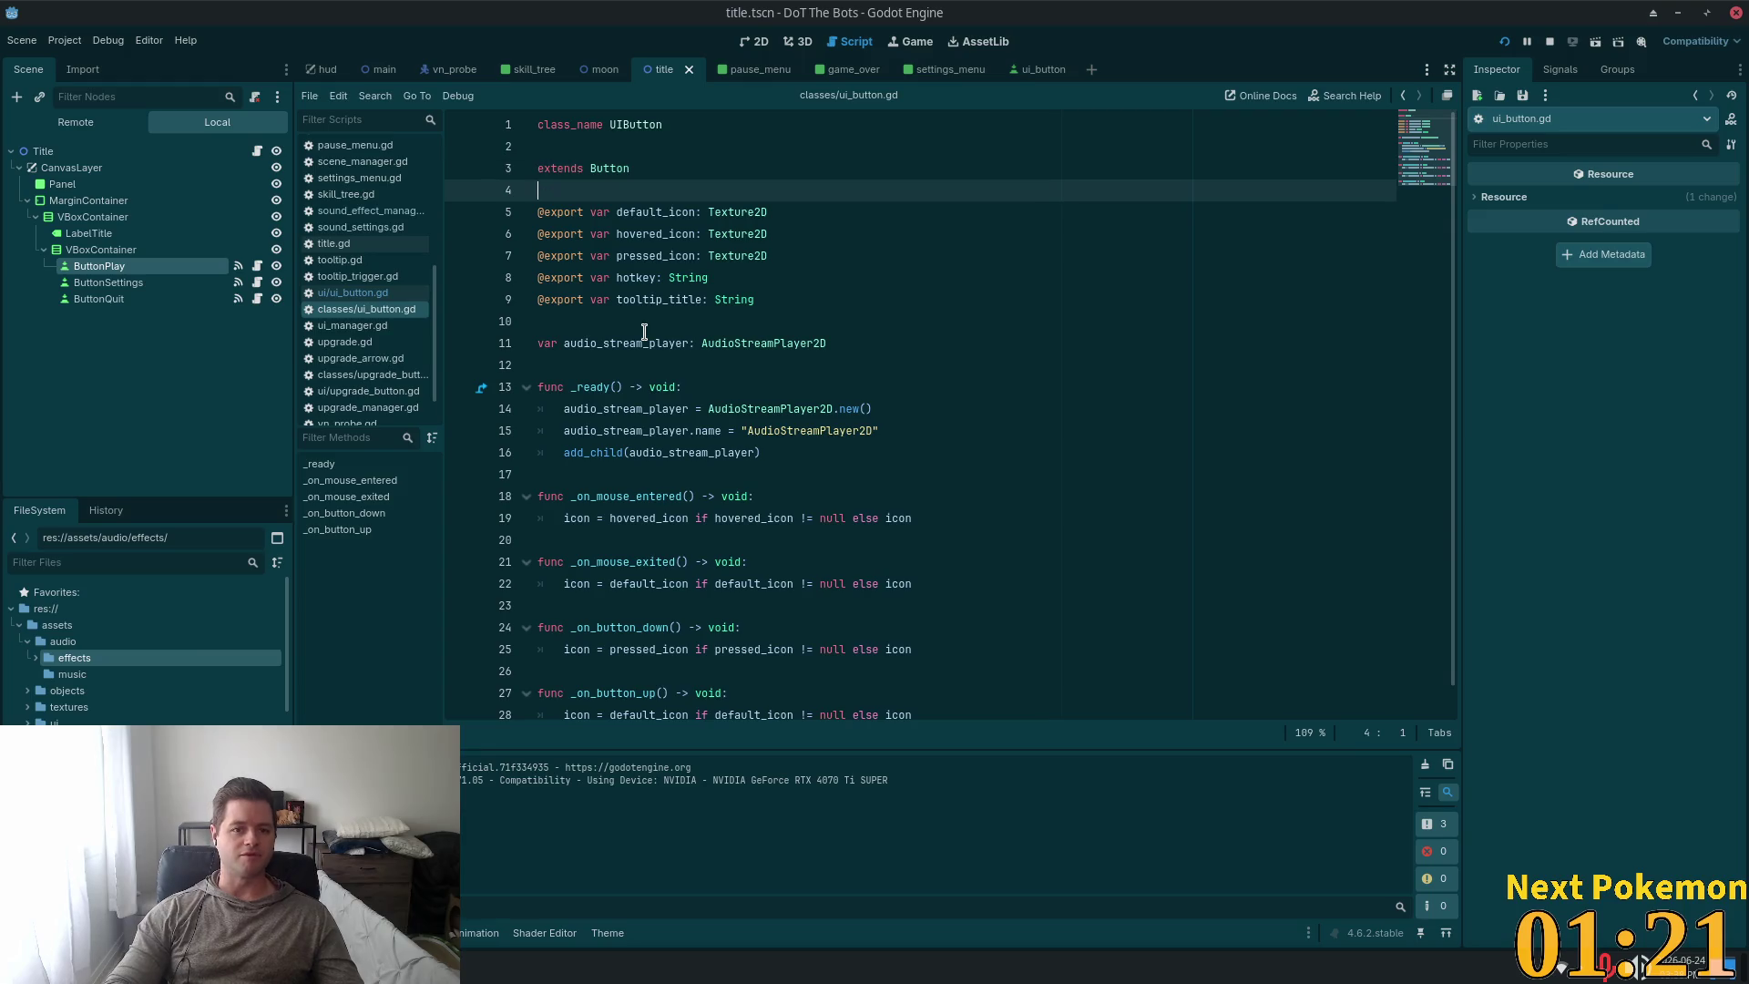
{"action": "key", "text": "Return"}
{"action": "key", "text": "Return"}
{"action": "key", "text": "Up"}
Drag in preloads for the Cursor 5 and Select 2 sounds, named mouse_over_sfx and click_sfx.
{"action": "left_click", "coordinate": [43, 656]}
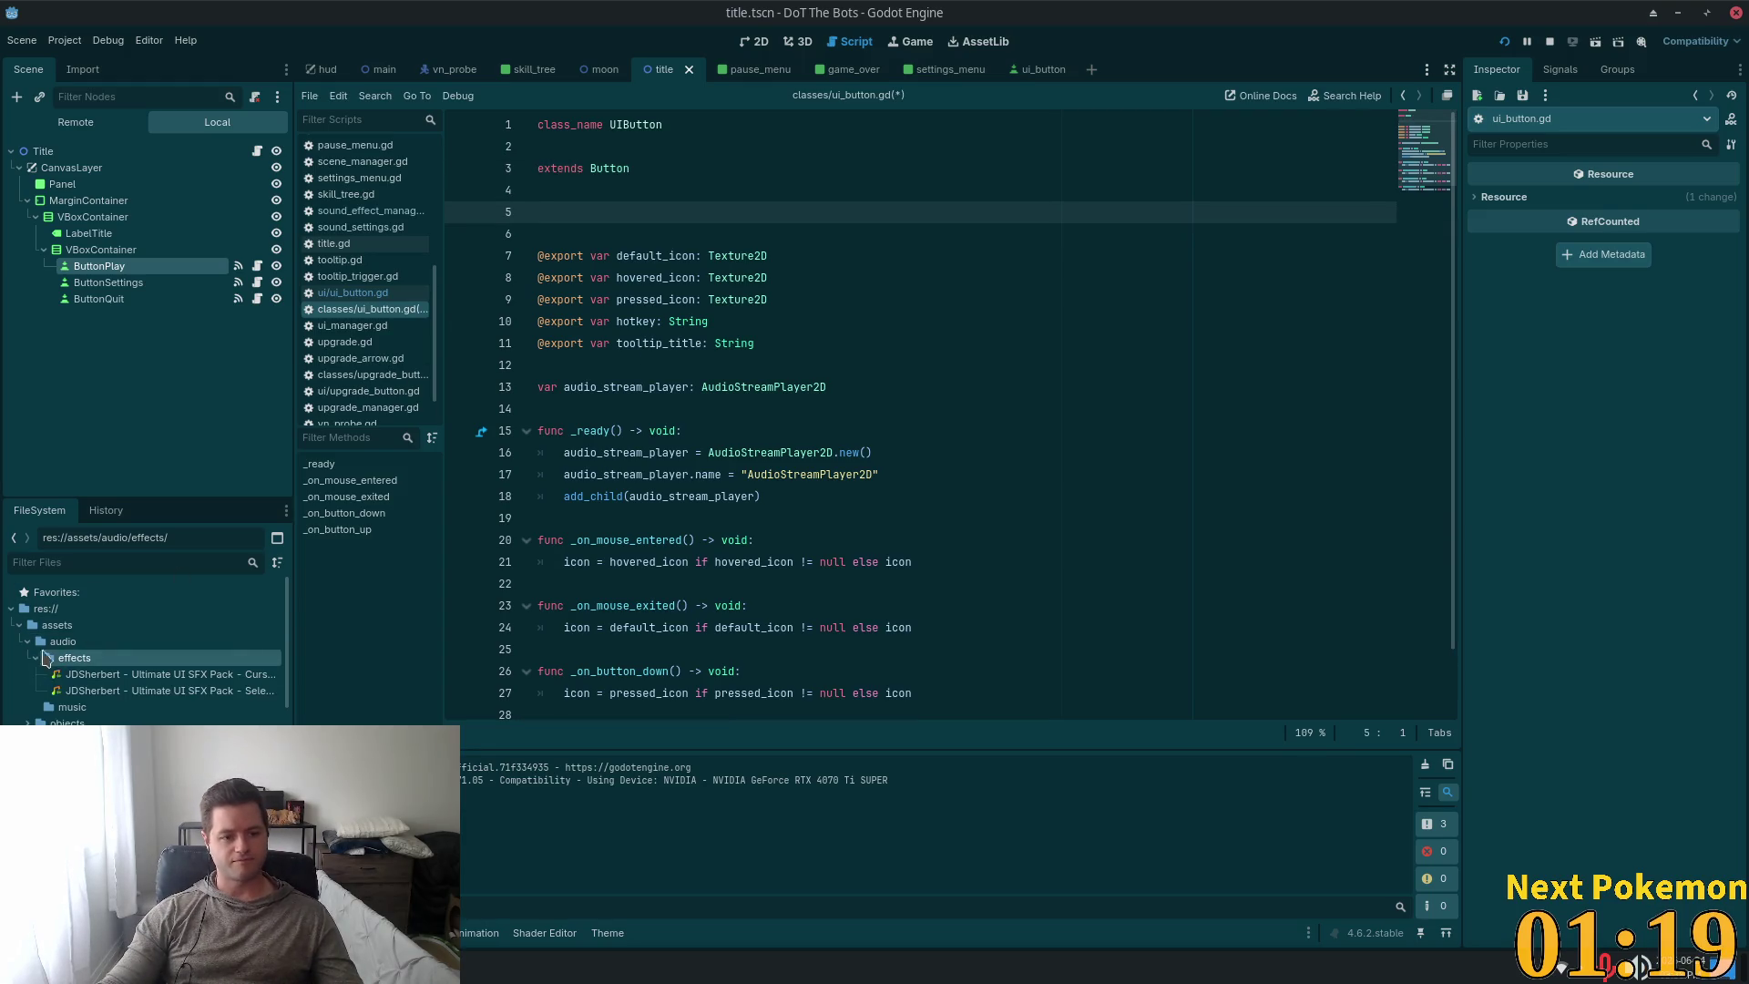
{"action": "mouse_move", "coordinate": [101, 673]}
{"action": "left_mouse_down"}
{"action": "mouse_move", "coordinate": [555, 238]}
{"action": "mouse_move", "coordinate": [547, 215]}
{"action": "left_mouse_up"}
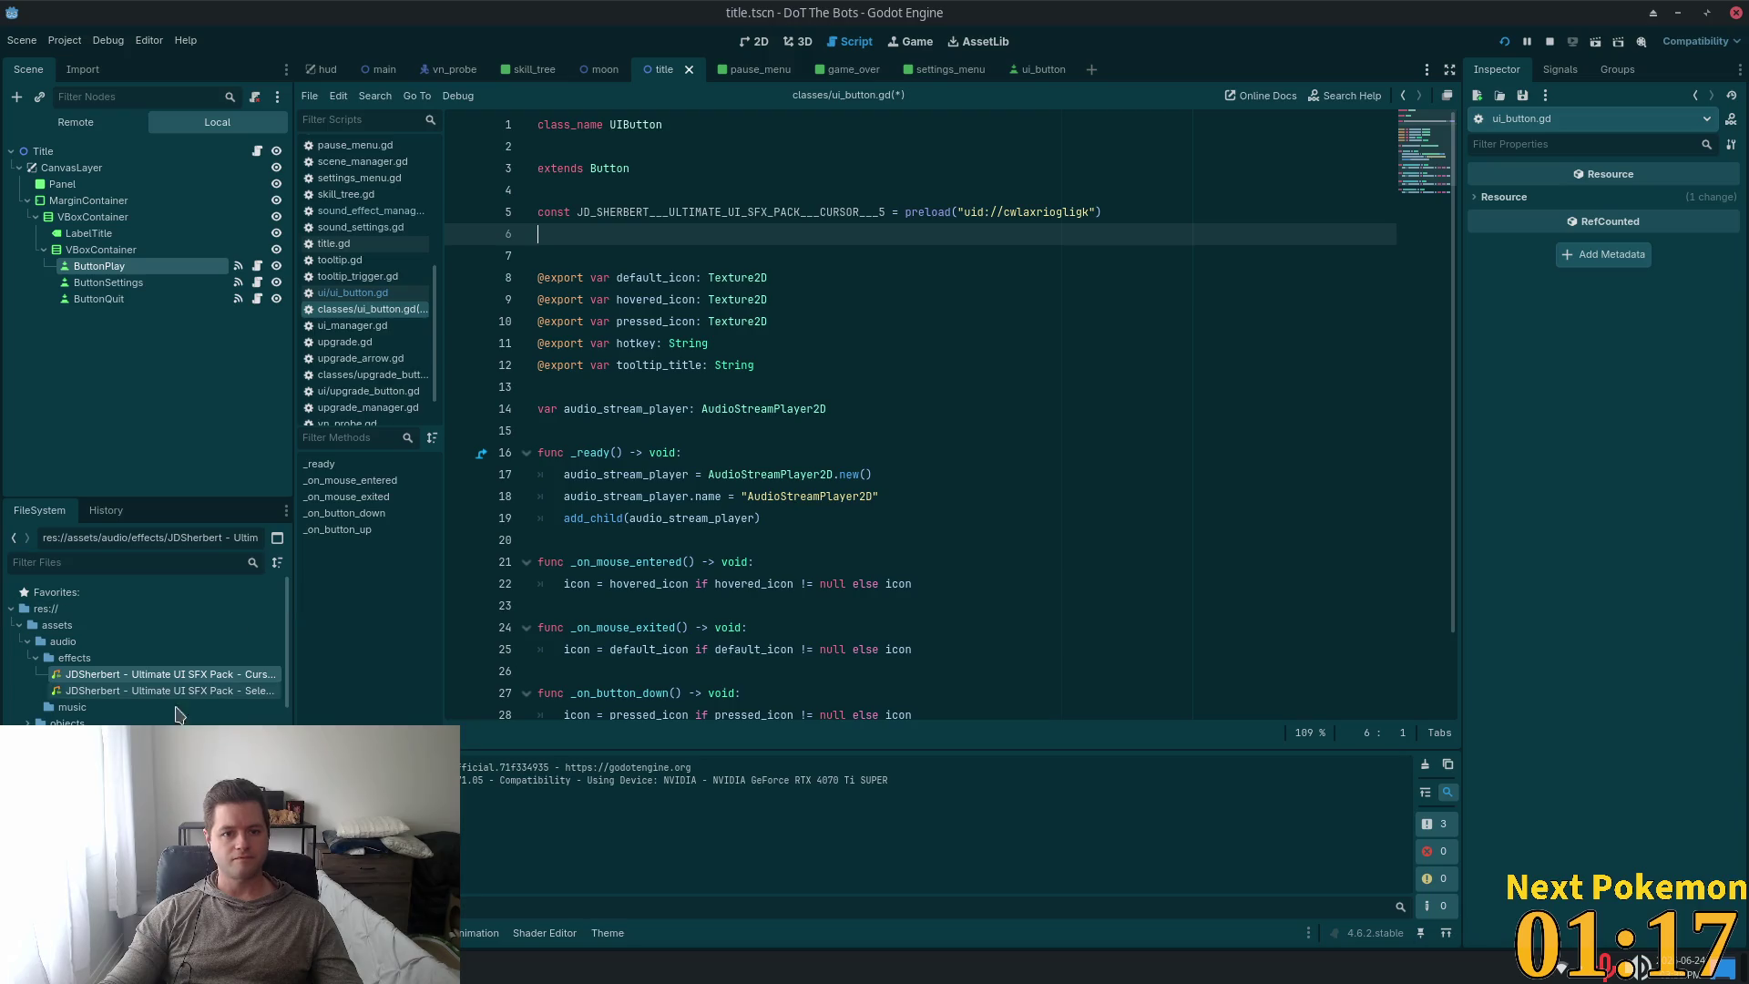
{"action": "mouse_move", "coordinate": [173, 691]}
{"action": "left_mouse_down"}
{"action": "mouse_move", "coordinate": [583, 368]}
{"action": "mouse_move", "coordinate": [595, 238]}
{"action": "left_mouse_up"}
{"action": "left_click_drag", "start_coordinate": [885, 214], "coordinate": [576, 214]}
{"action": "type", "text": "mous"}
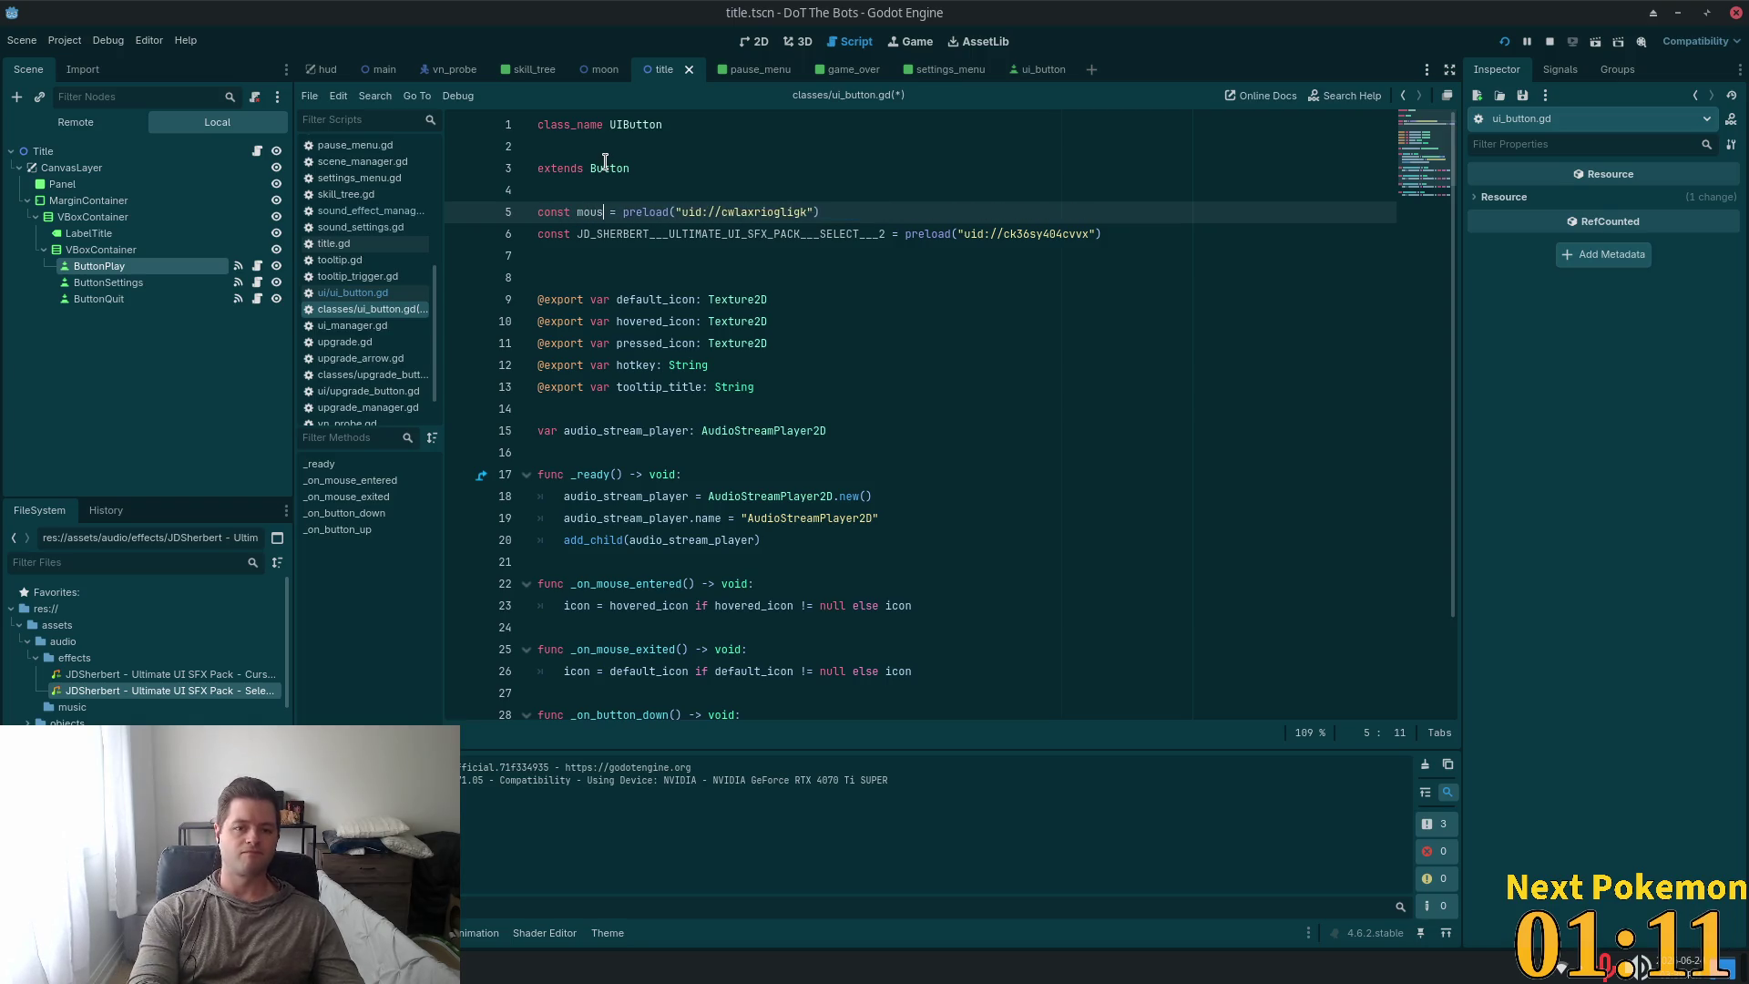
{"action": "type", "text": "e"}
{"action": "type", "text": "_over_"}
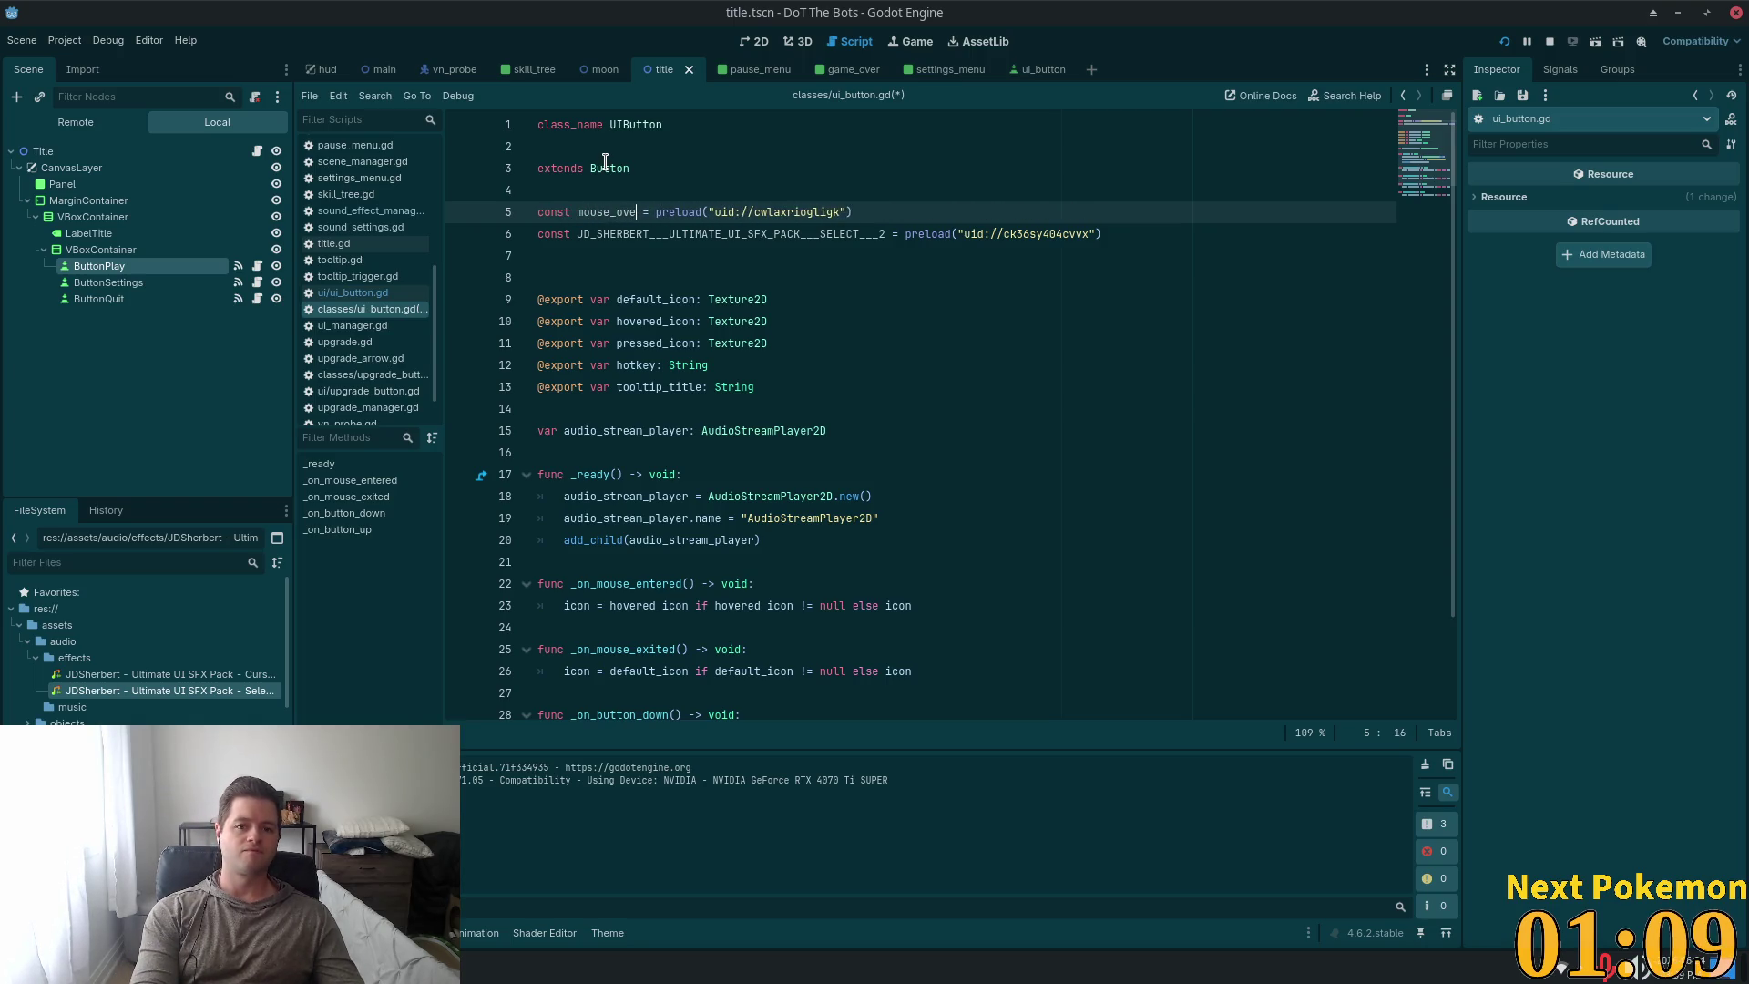
{"action": "type", "text": "sfx"}
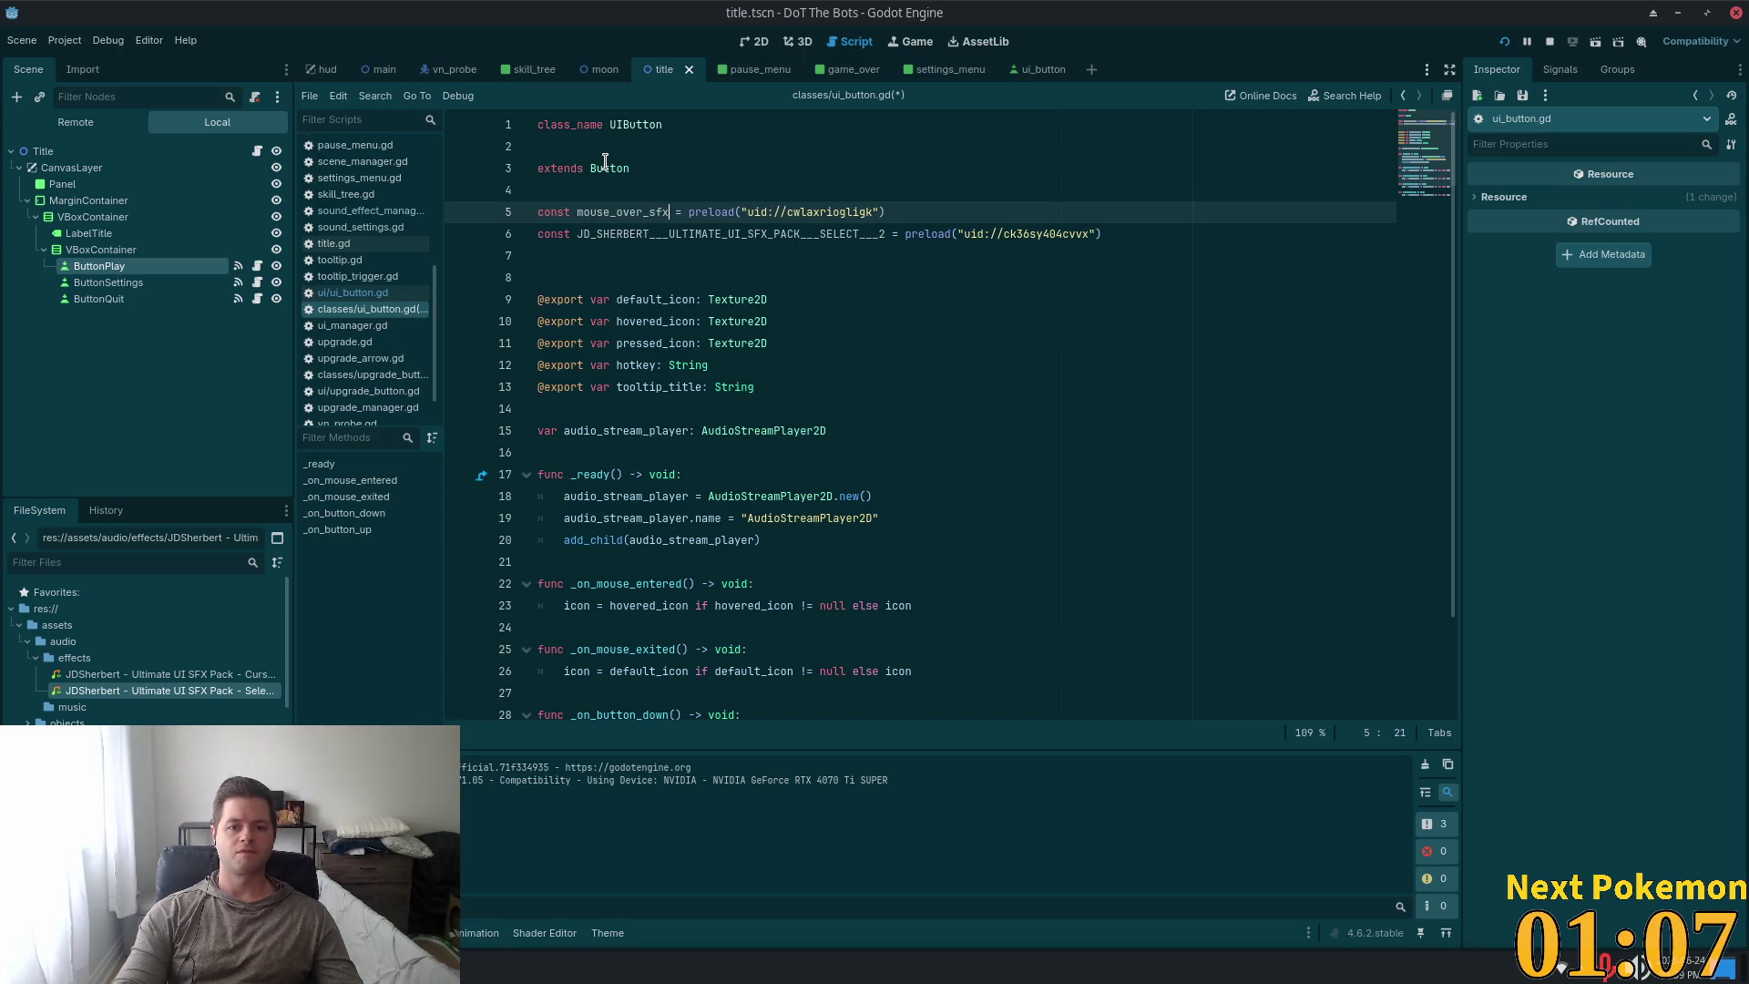
{"action": "left_click_drag", "start_coordinate": [884, 234], "coordinate": [577, 238]}
{"action": "type", "text": "click_"}
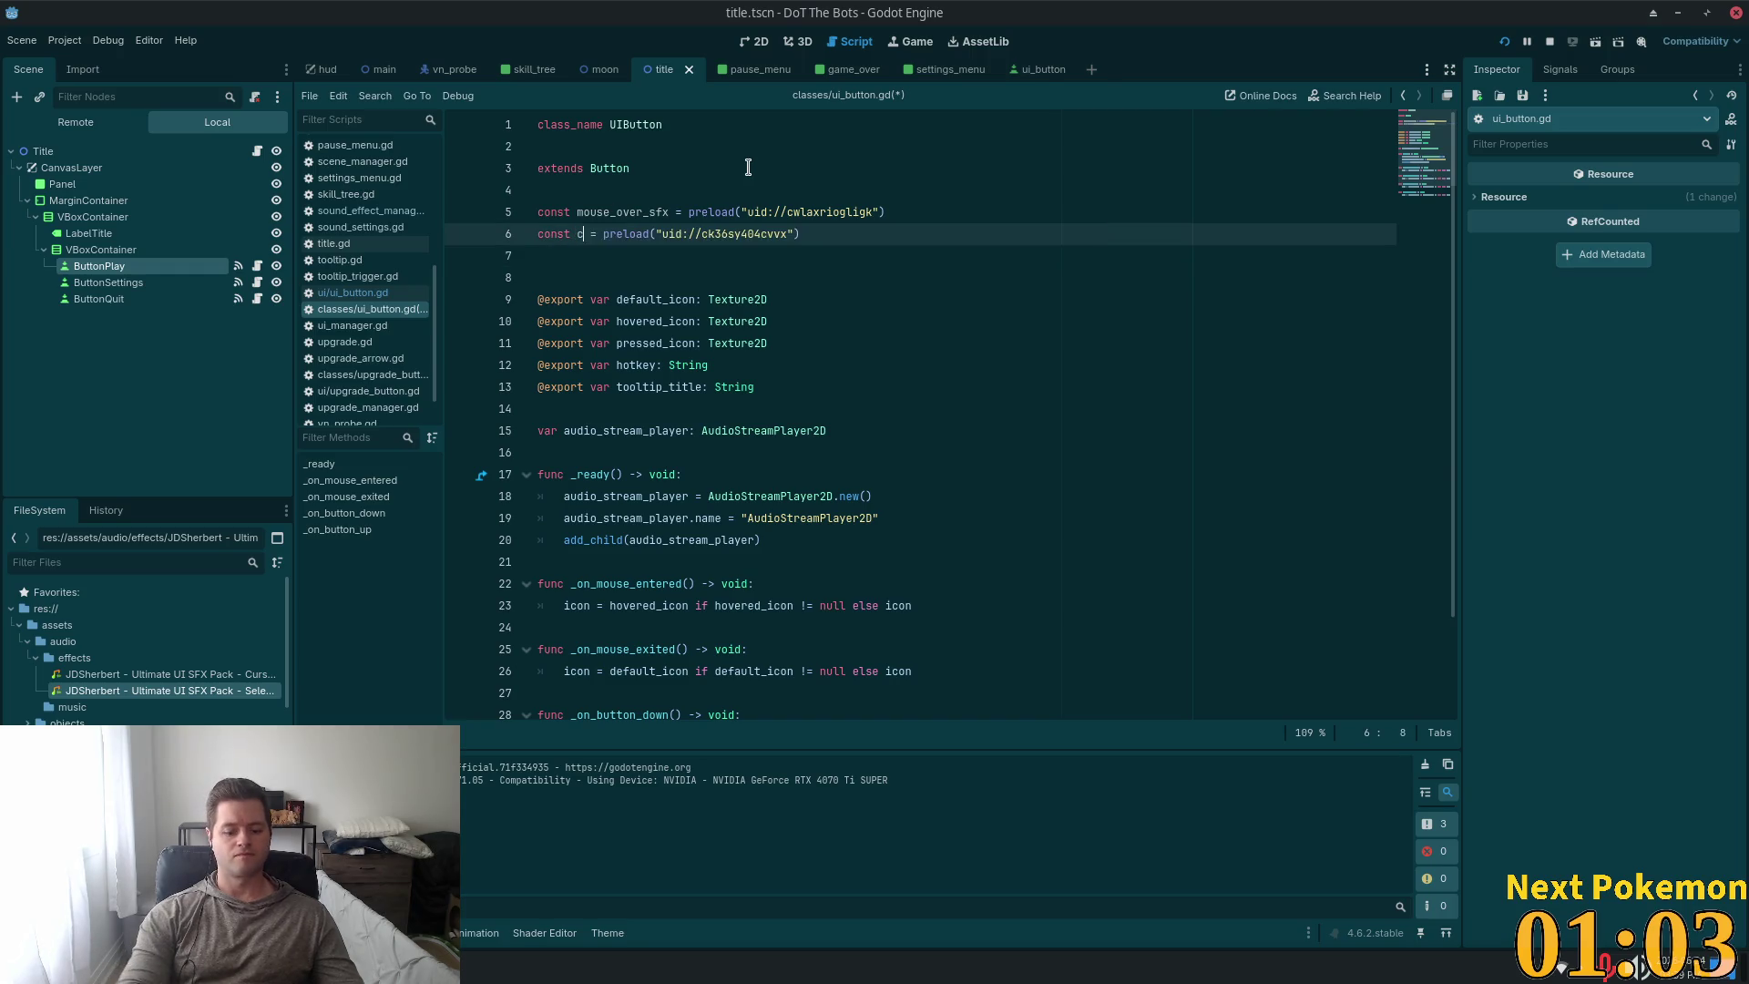
{"action": "type", "text": "s"}
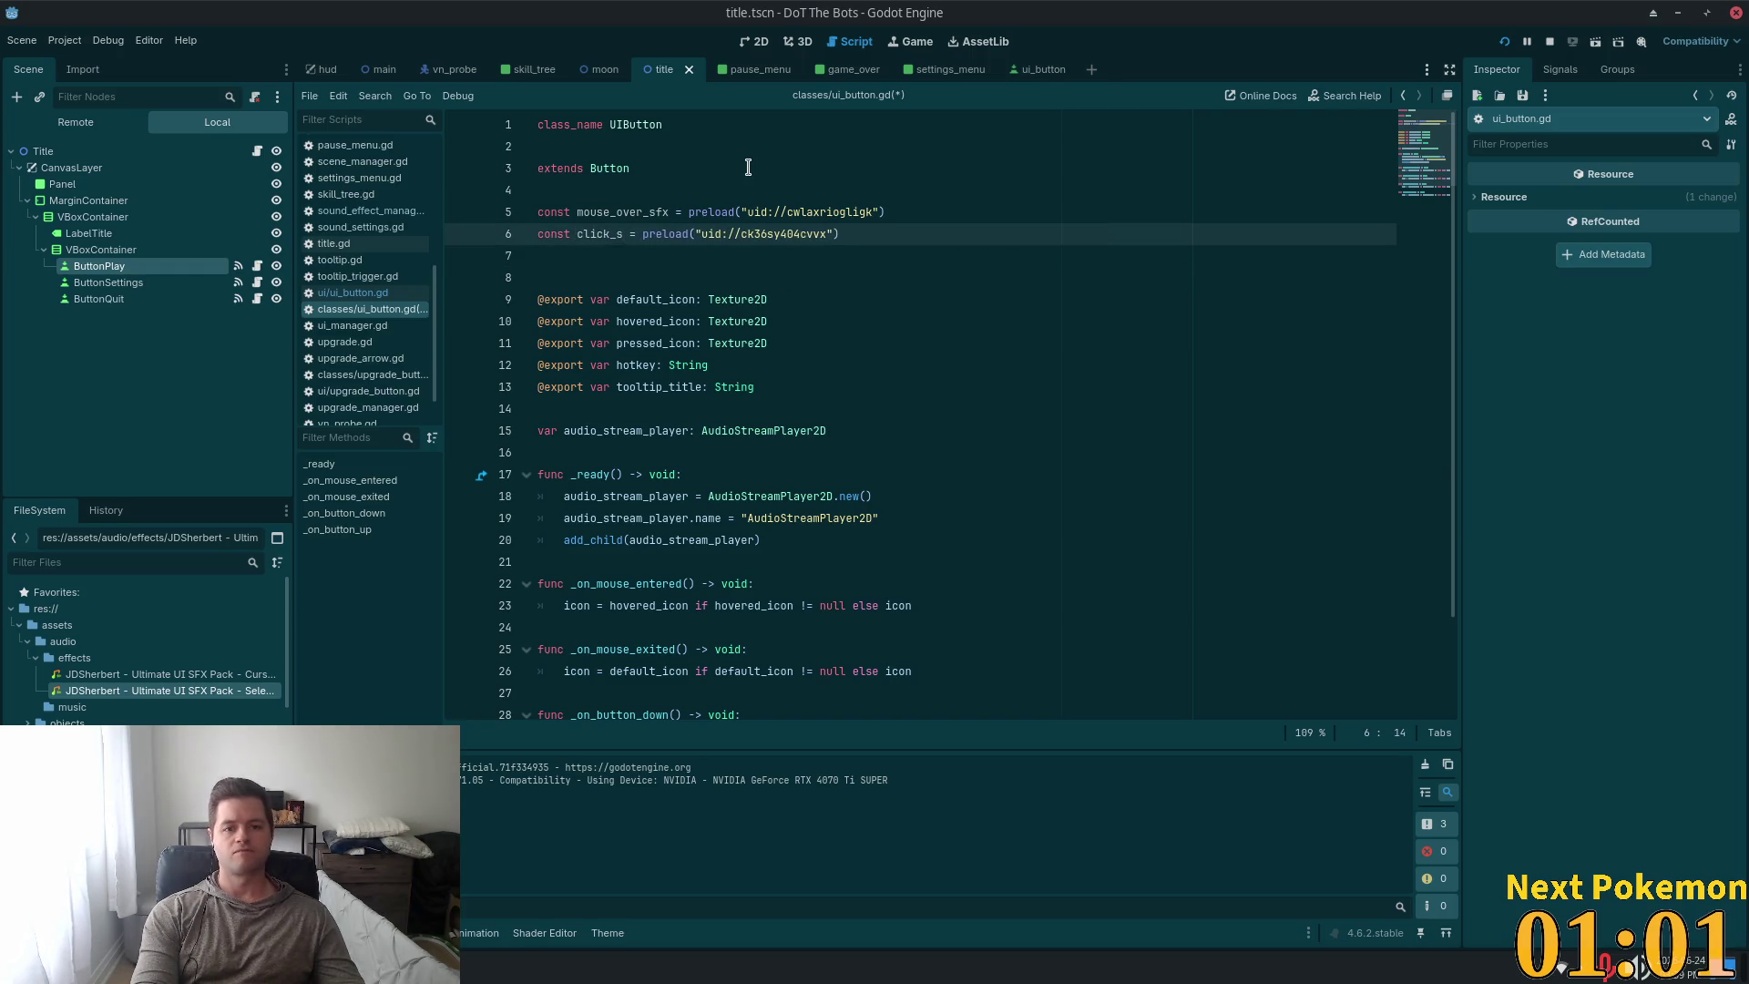
{"action": "type", "text": "fx"}
Save ui_button.gd, then close the DoT The Bots test run window.
{"action": "left_click", "coordinate": [1027, 277]}
{"action": "key", "text": "ctrl+s"}
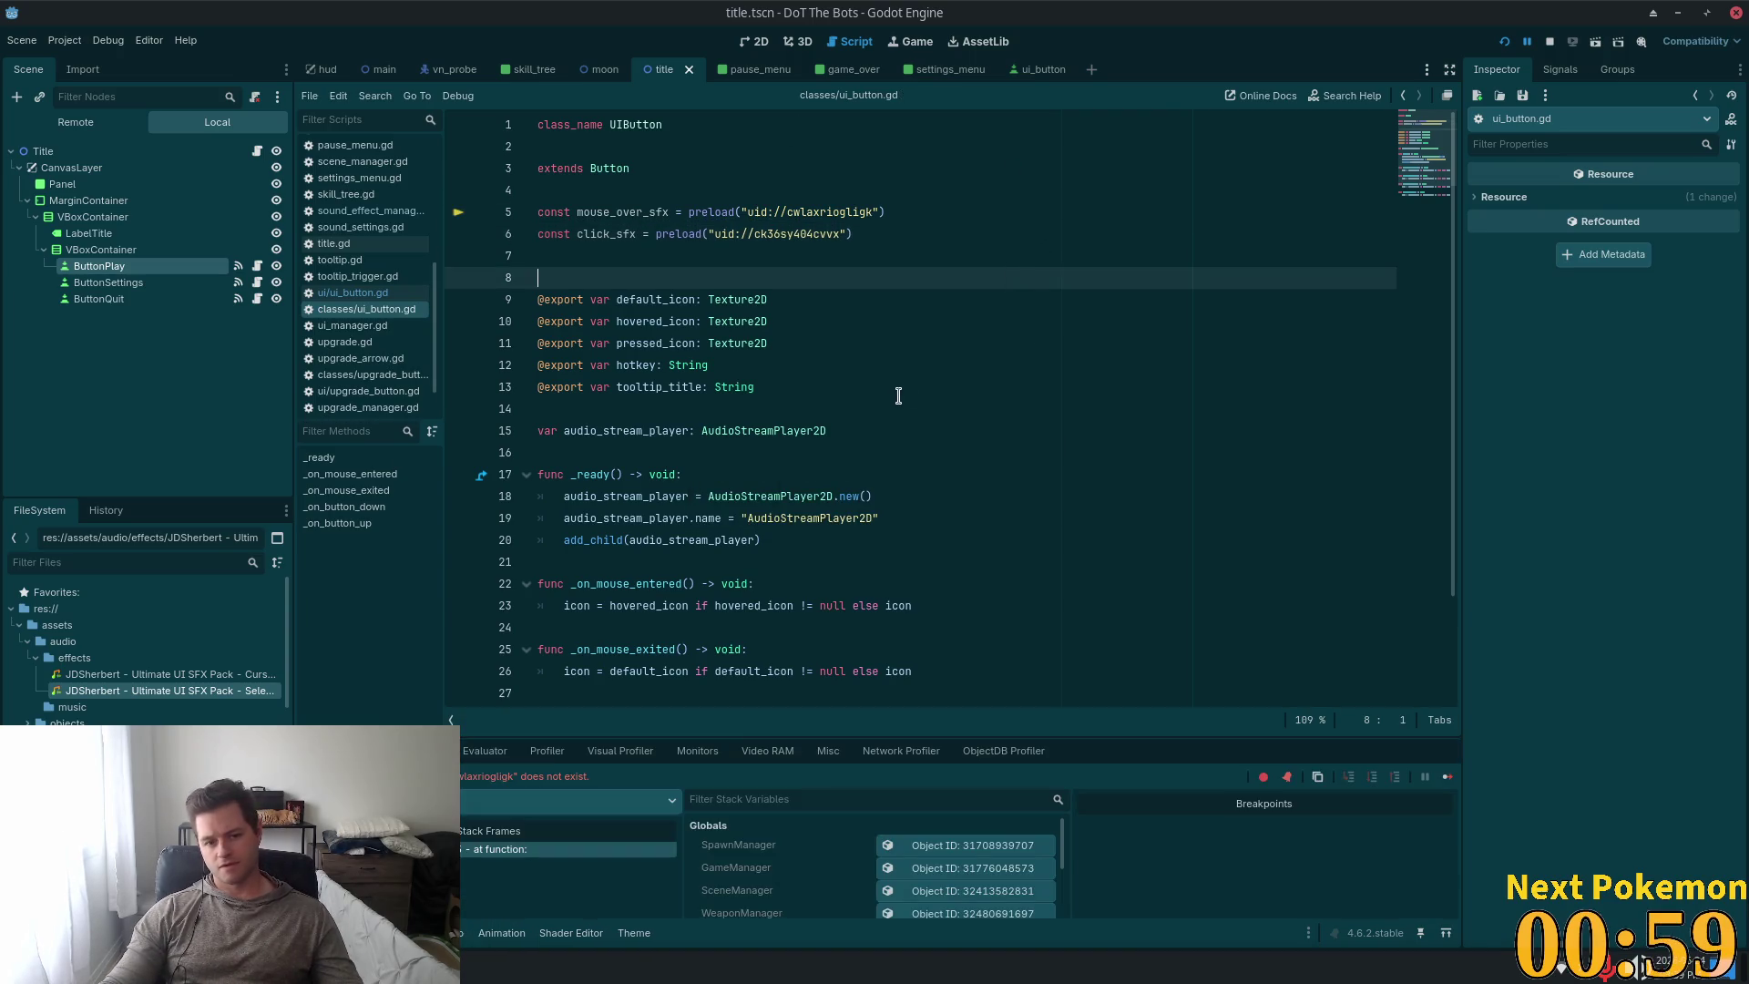
{"action": "scroll", "coordinate": [898, 395], "scroll_direction": "down", "scroll_amount": 1}
{"action": "scroll", "coordinate": [848, 423], "scroll_direction": "up", "scroll_amount": 1}
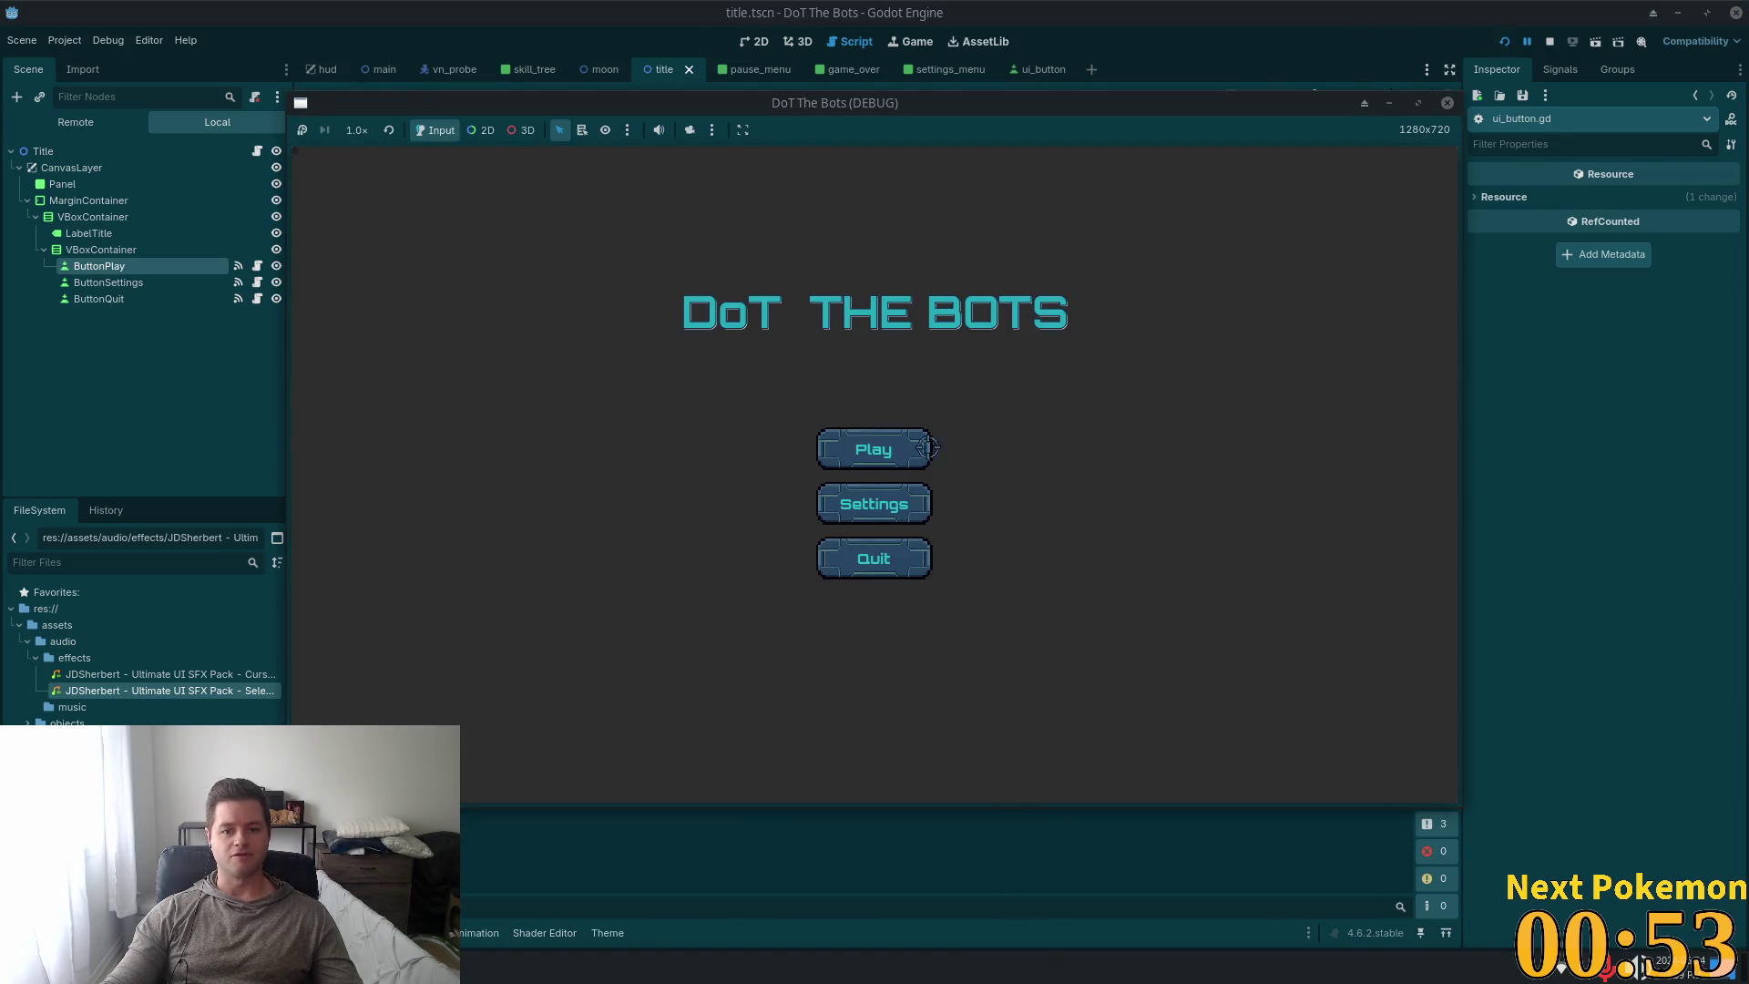
{"action": "left_click", "coordinate": [1448, 102]}
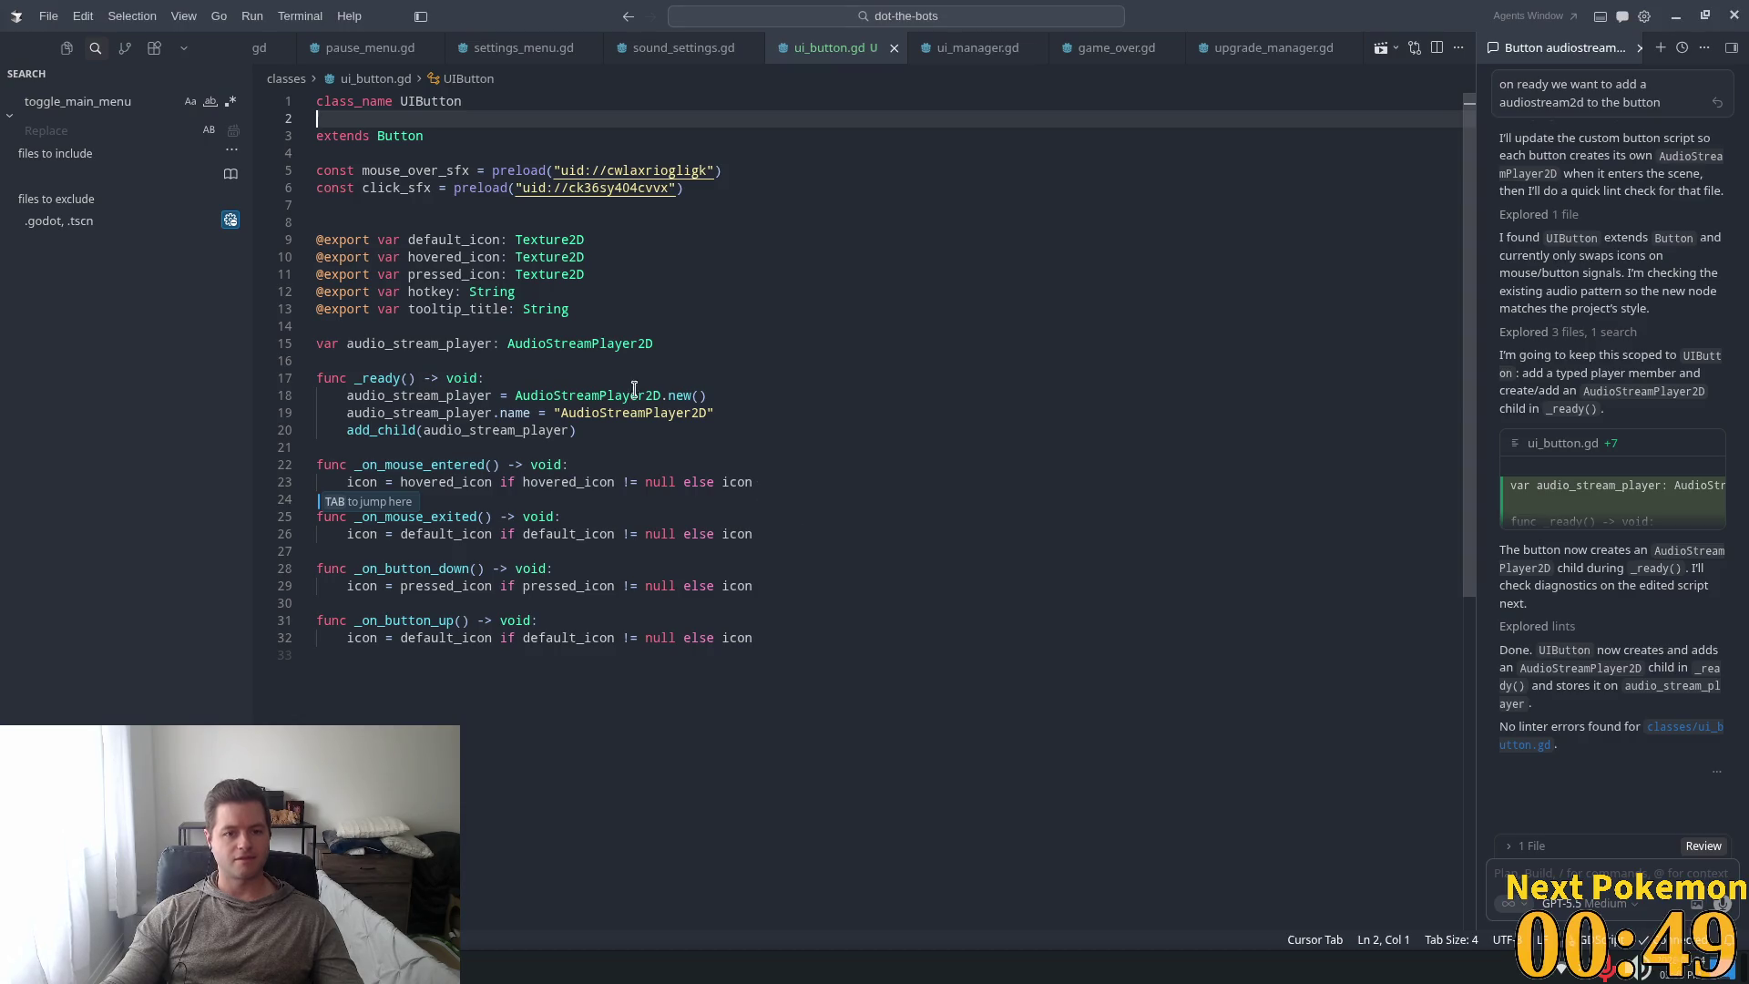
Make _on_mouse_entered set the stream to mouse_over_sfx and call play().
{"action": "left_click", "coordinate": [634, 382]}
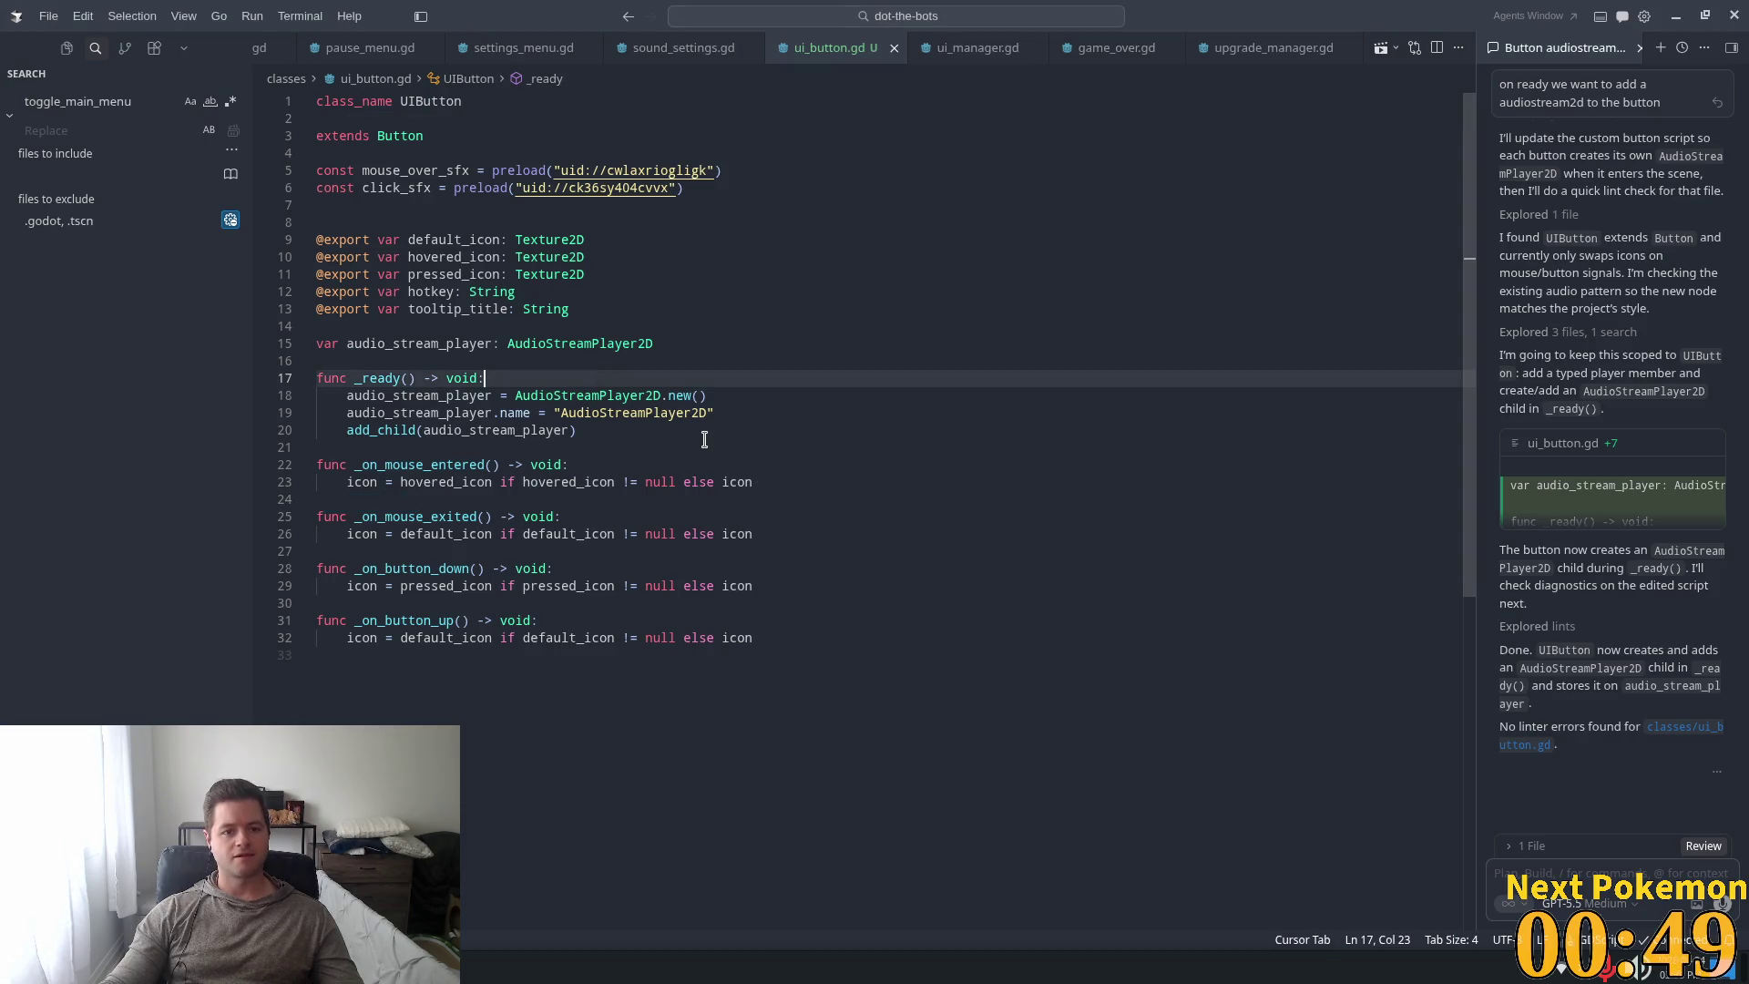
{"action": "left_click", "coordinate": [577, 466]}
{"action": "key", "text": "Return"}
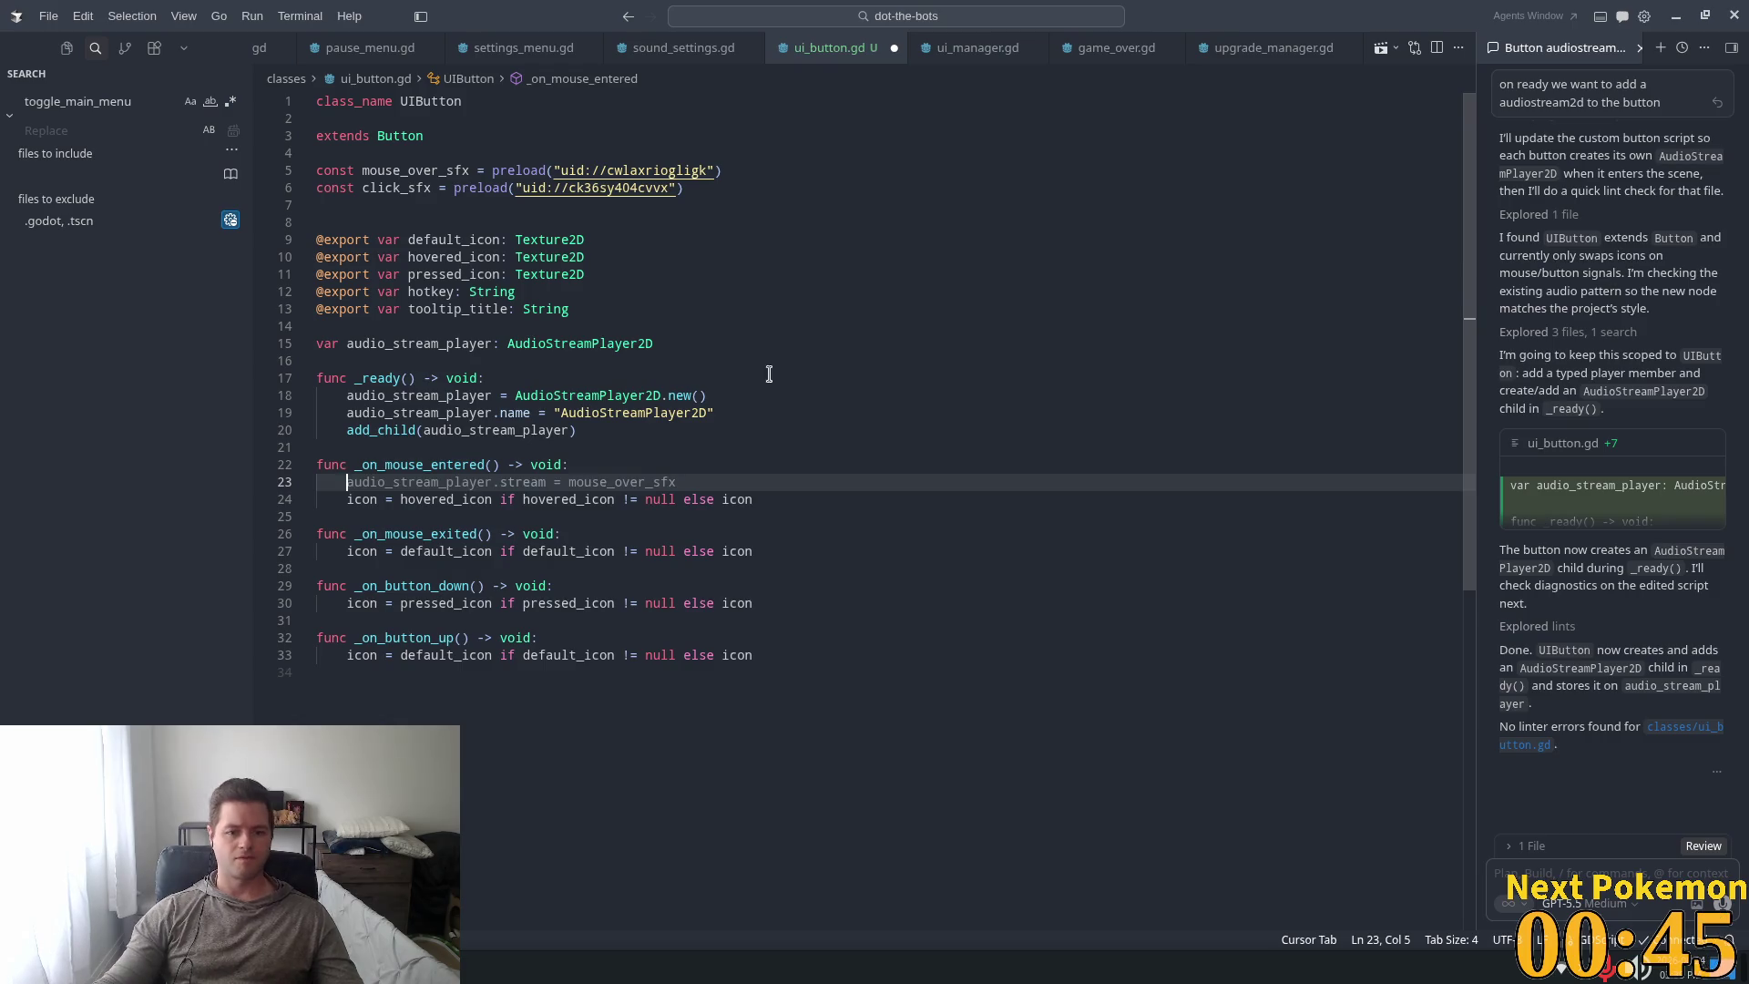
{"action": "key", "text": "Tab"}
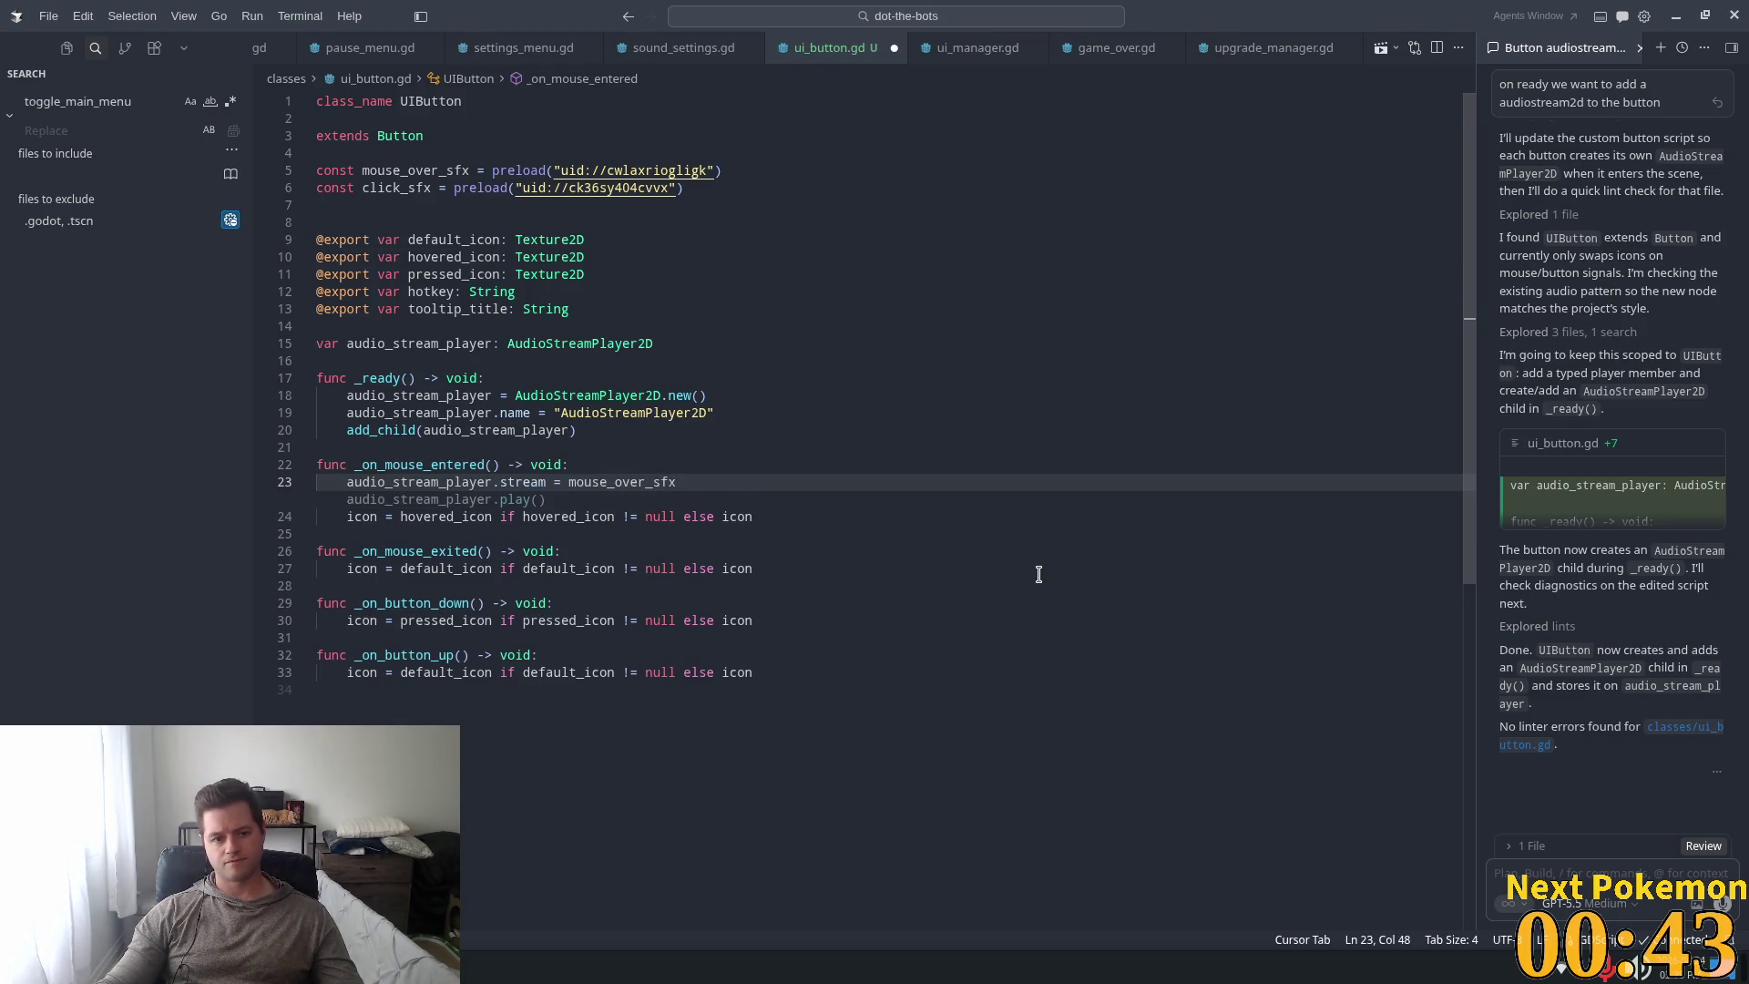
{"action": "key", "text": "Tab"}
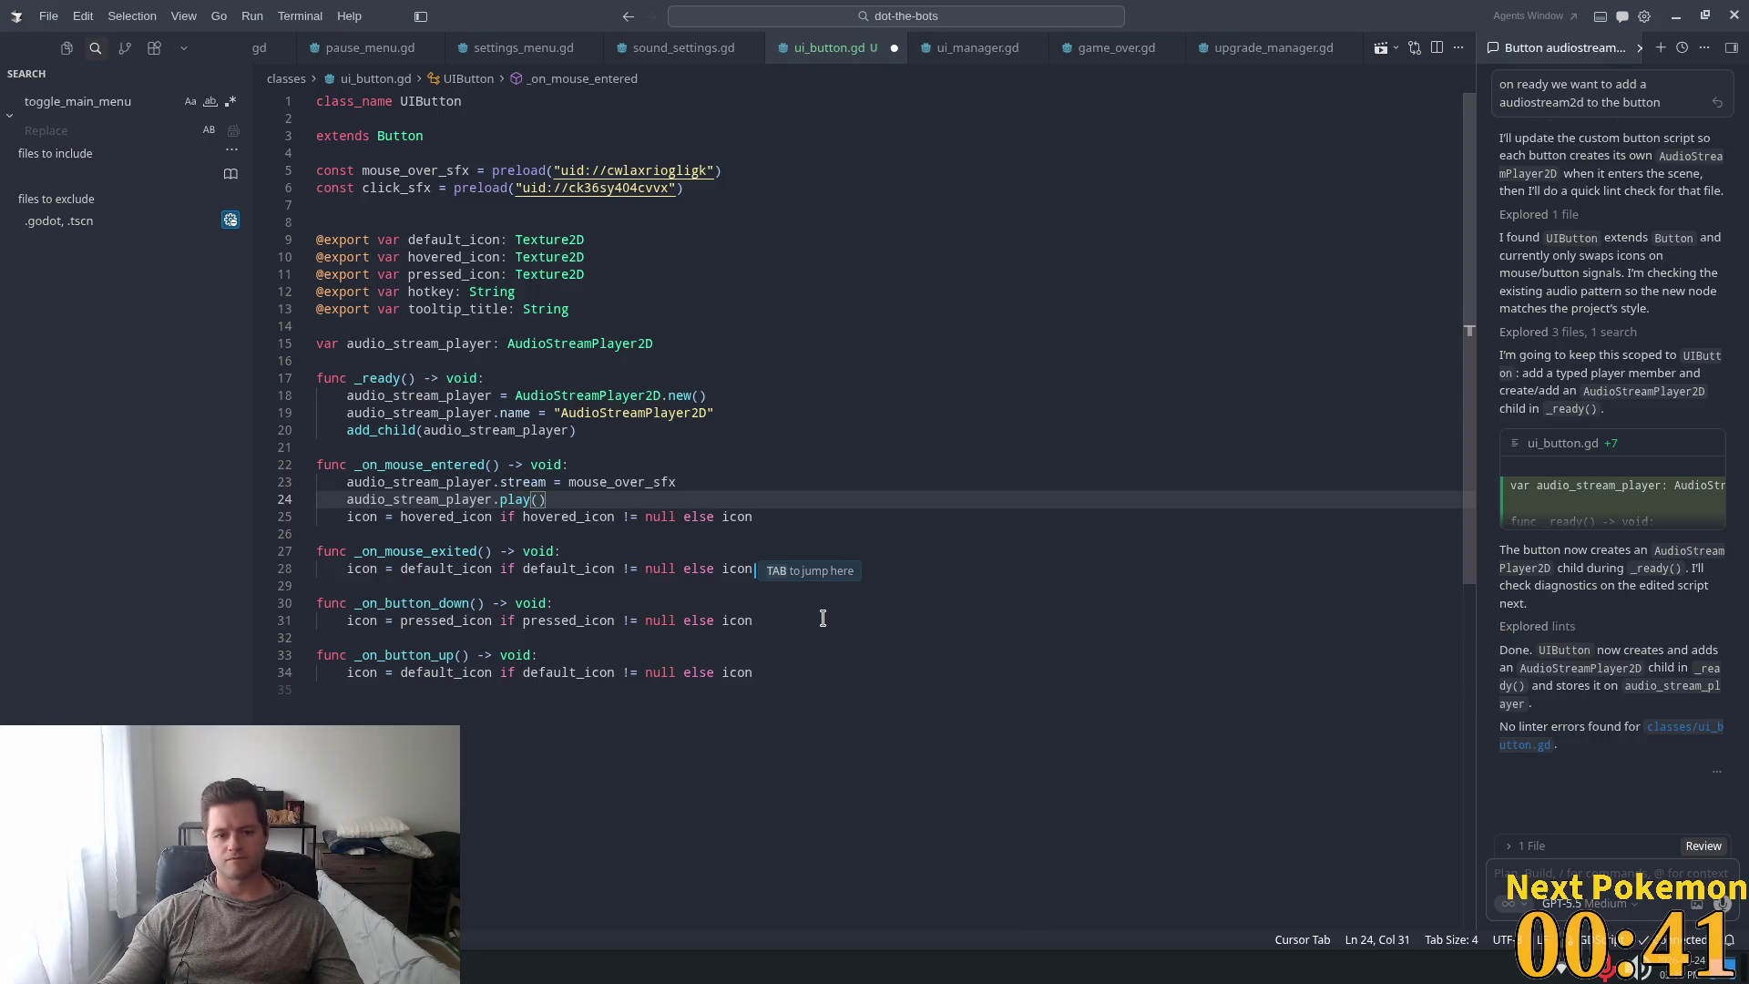
{"action": "key", "text": "Tab"}
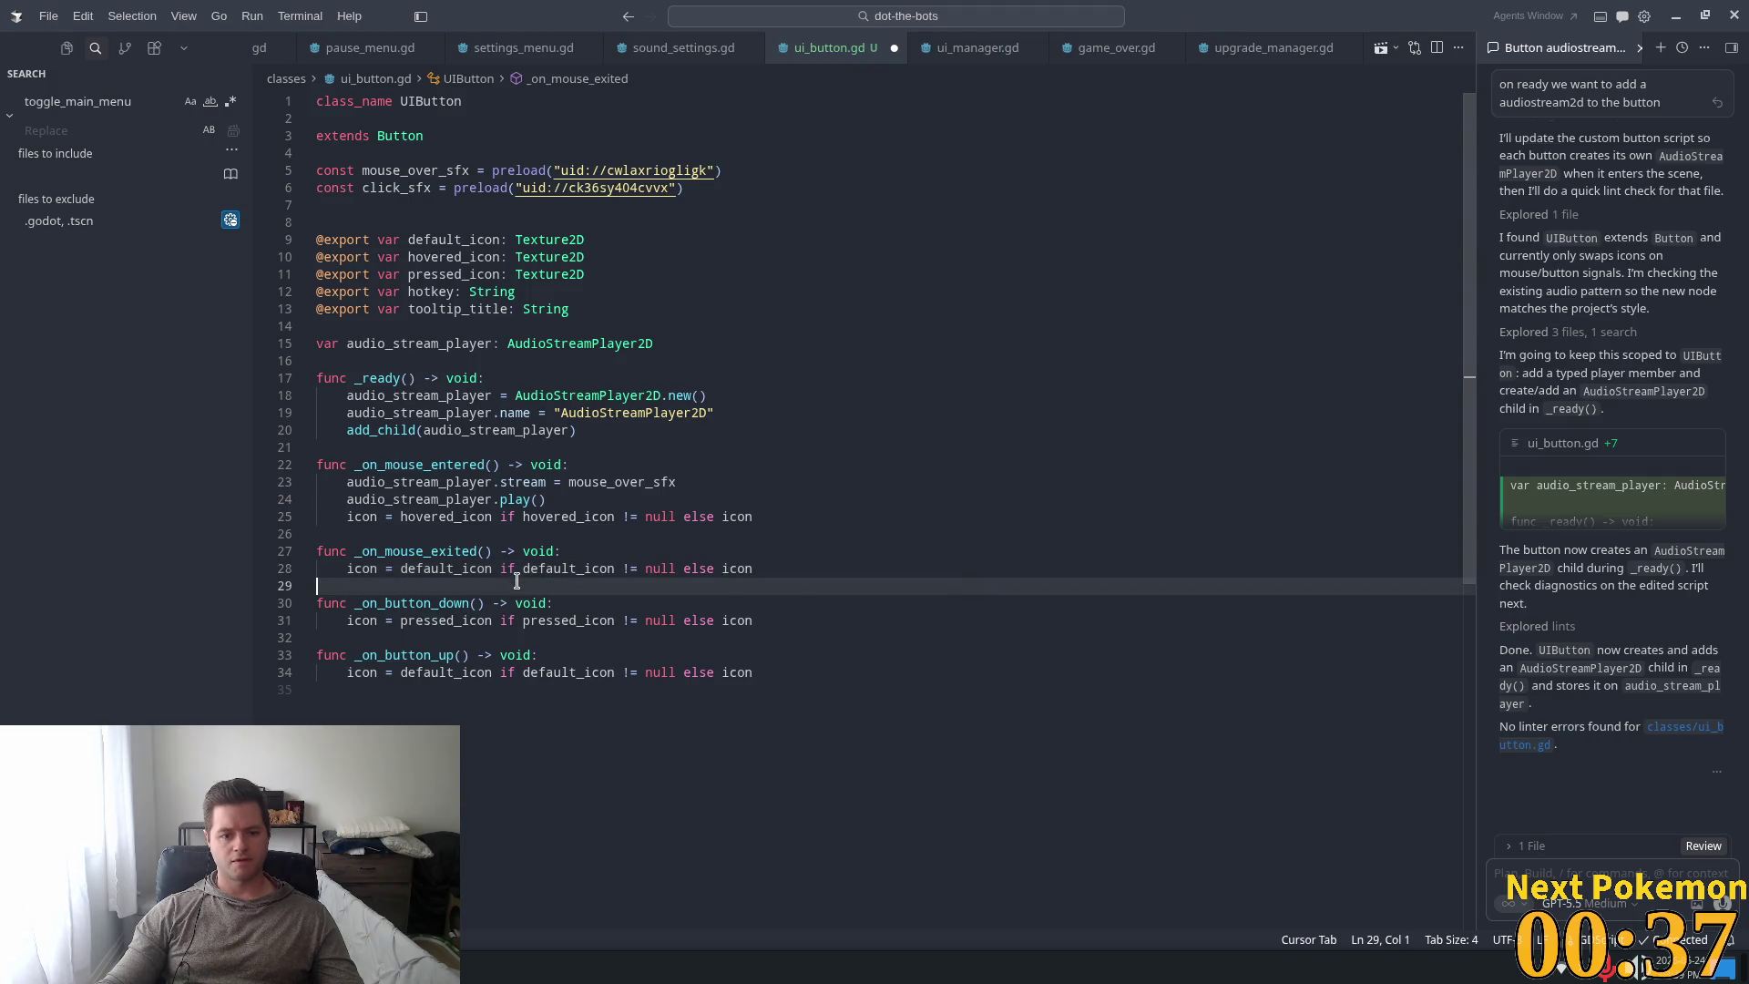
Make _on_button_down play click_sfx, then save ui_button.gd.
{"action": "left_click", "coordinate": [493, 605]}
{"action": "left_click", "coordinate": [547, 605]}
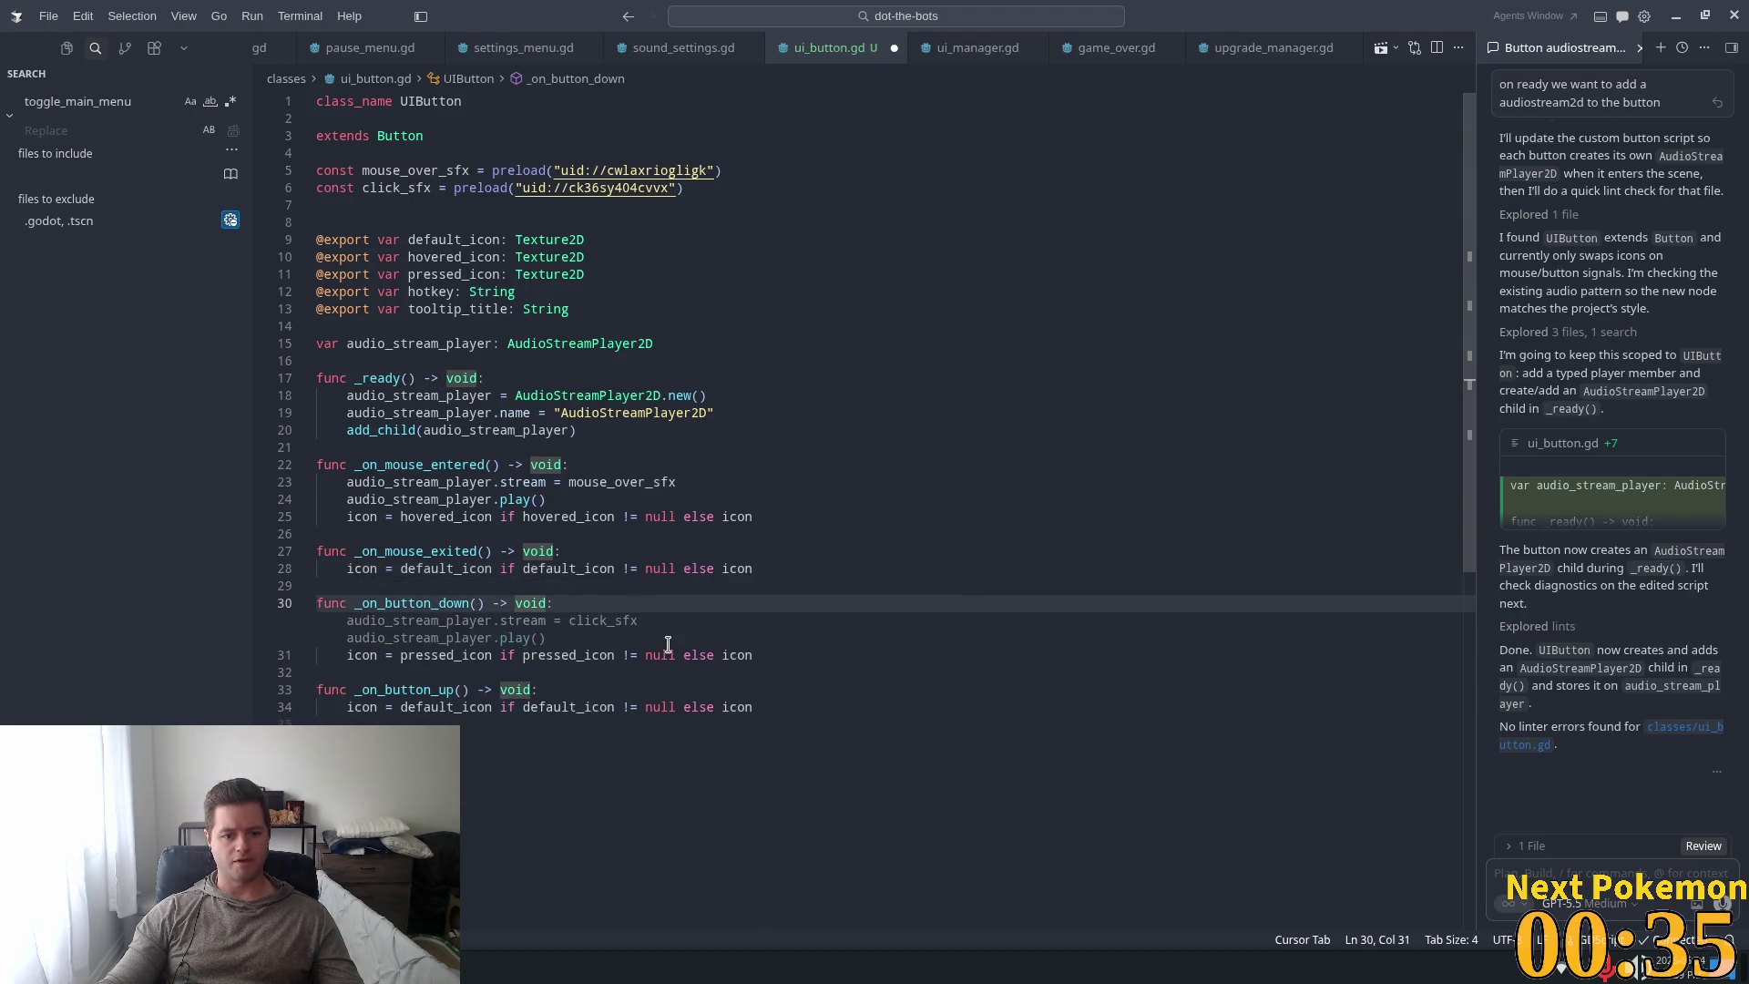
{"action": "left_click", "coordinate": [590, 604]}
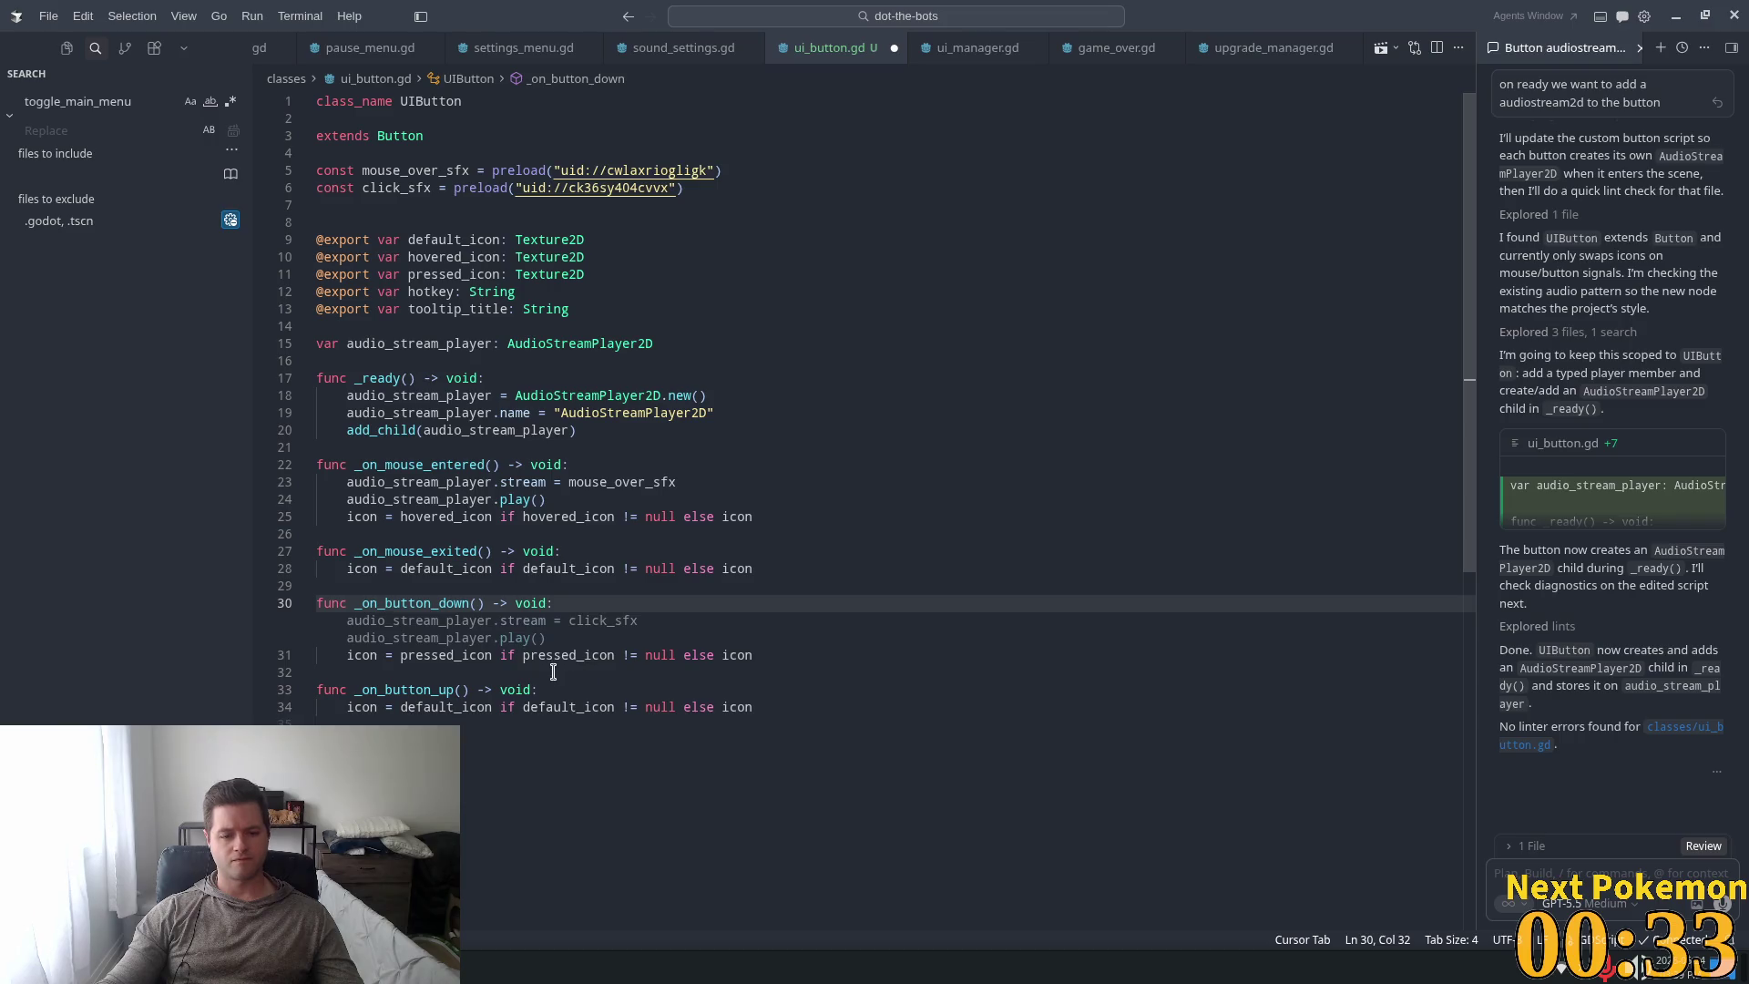
{"action": "key", "text": "Tab"}
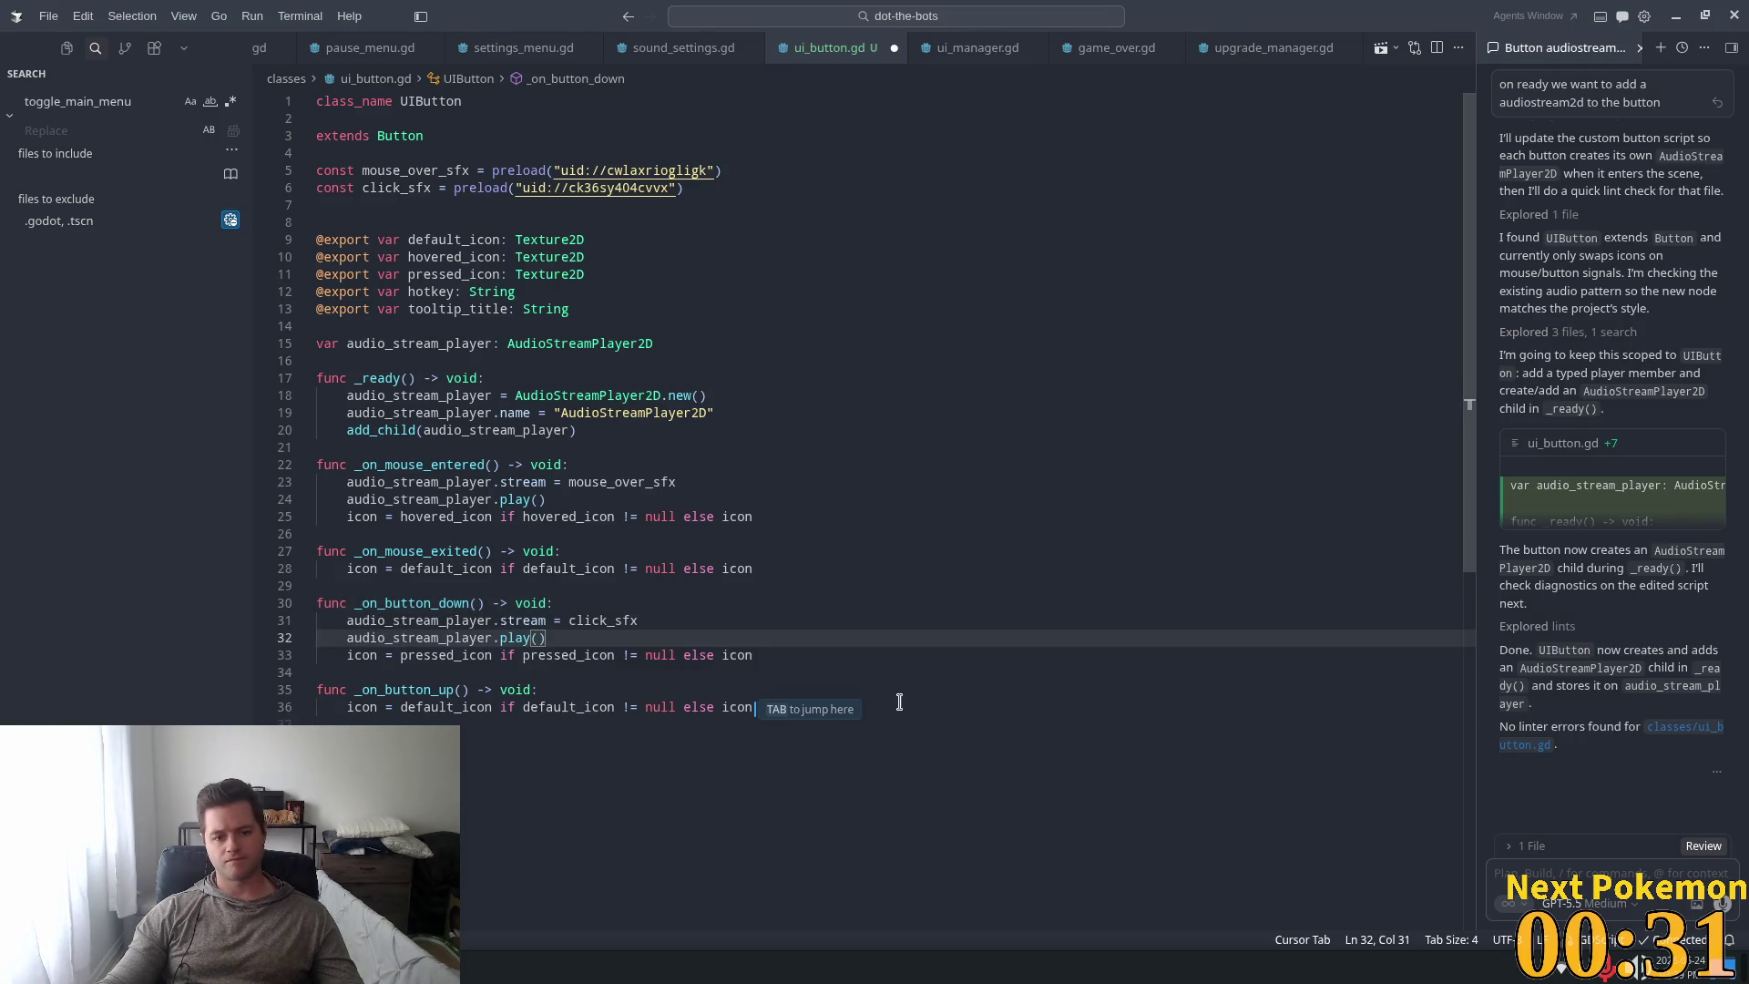
{"action": "left_click", "coordinate": [732, 610]}
{"action": "key", "text": "ctrl+s"}
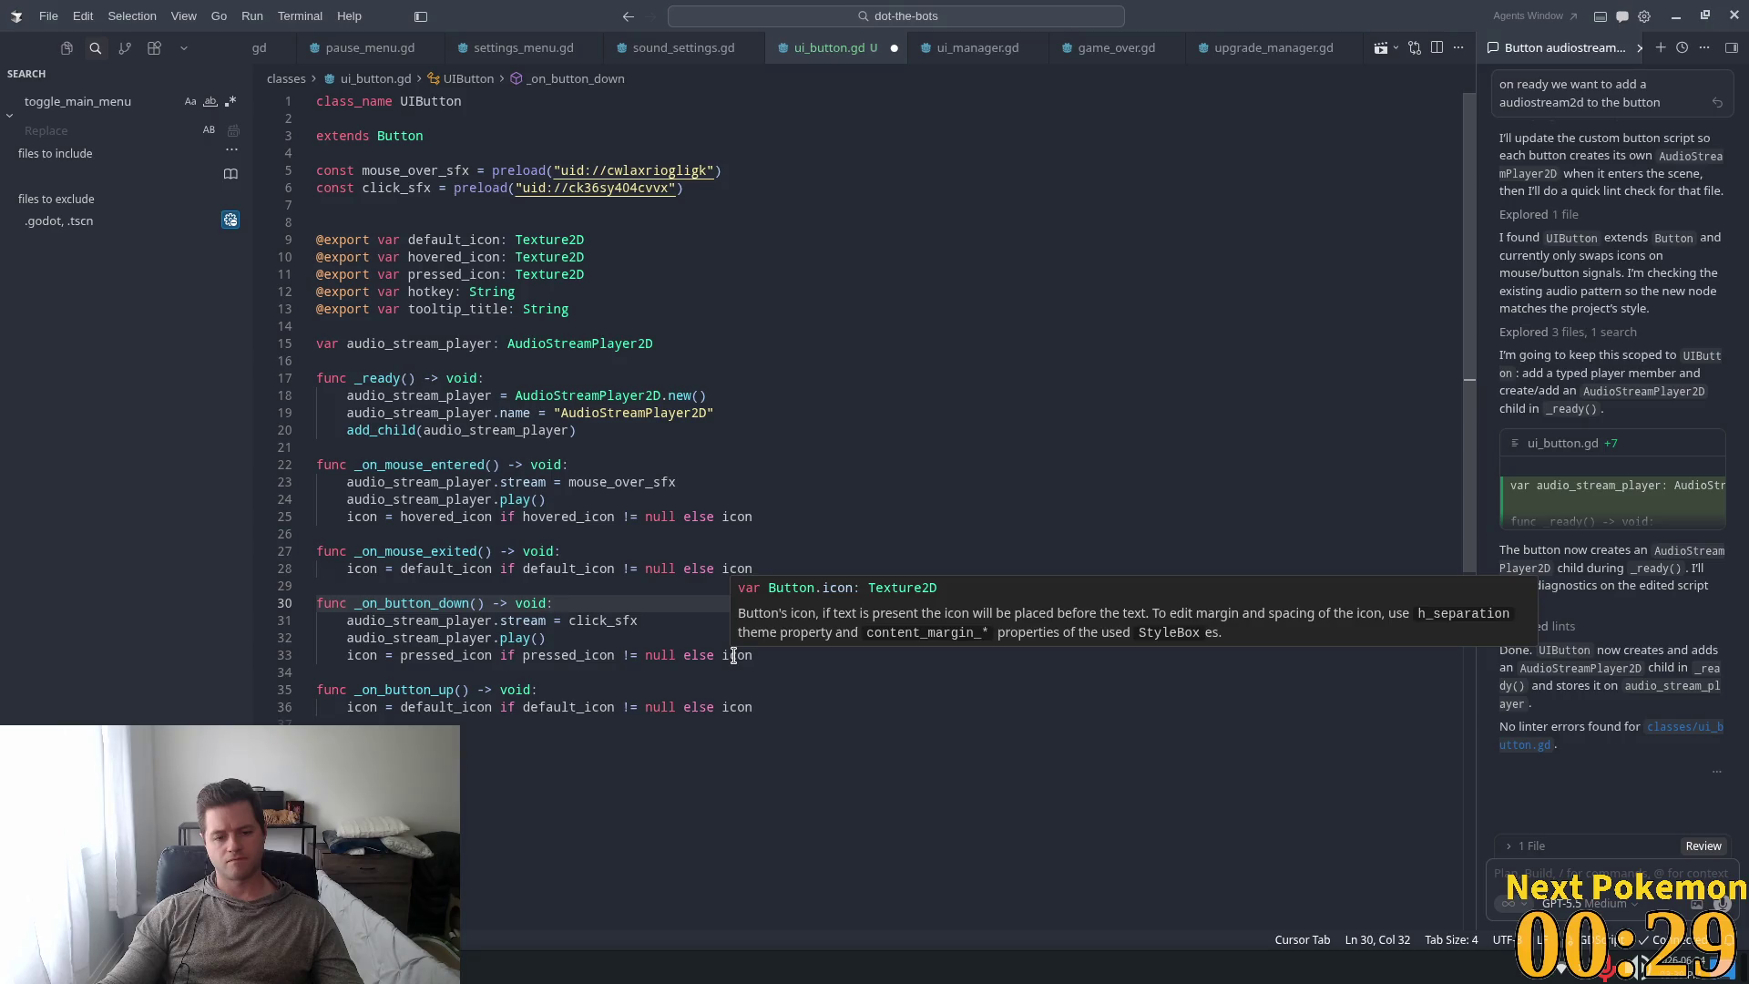
Check the updated script in Godot and move to the end of _ready's add_child line.
{"action": "key", "text": "alt+Tab"}
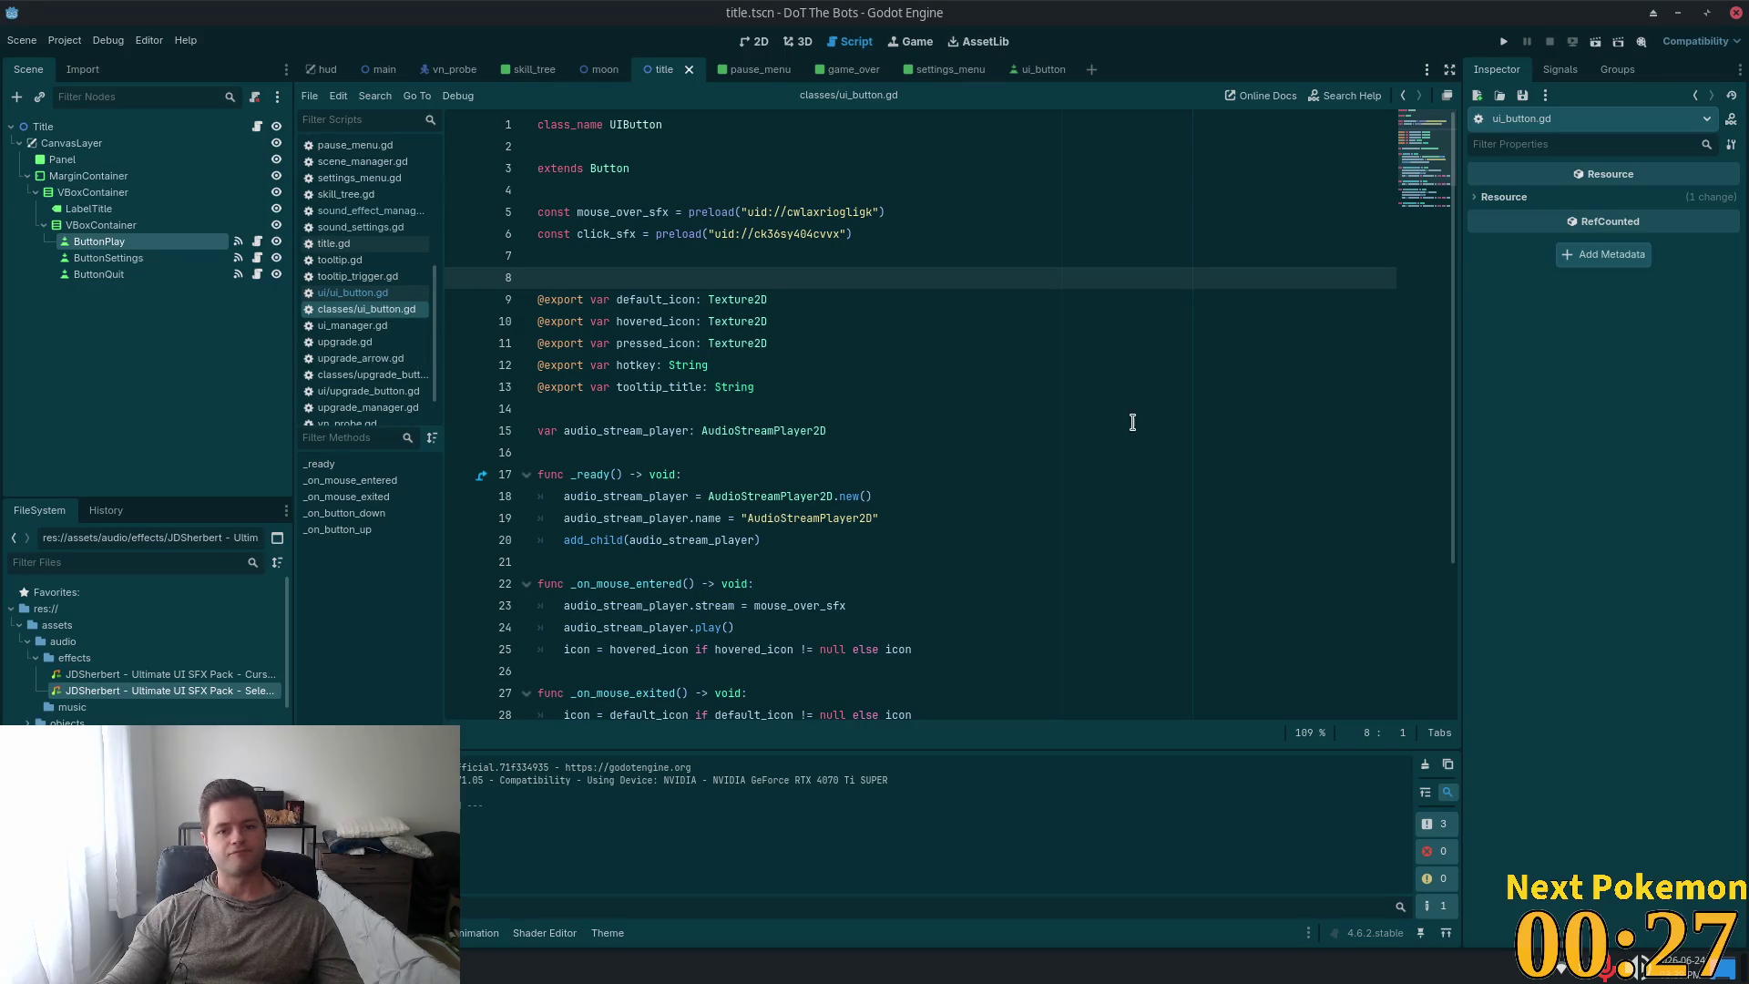
{"action": "key", "text": "alt+Tab"}
{"action": "left_click", "coordinate": [525, 428]}
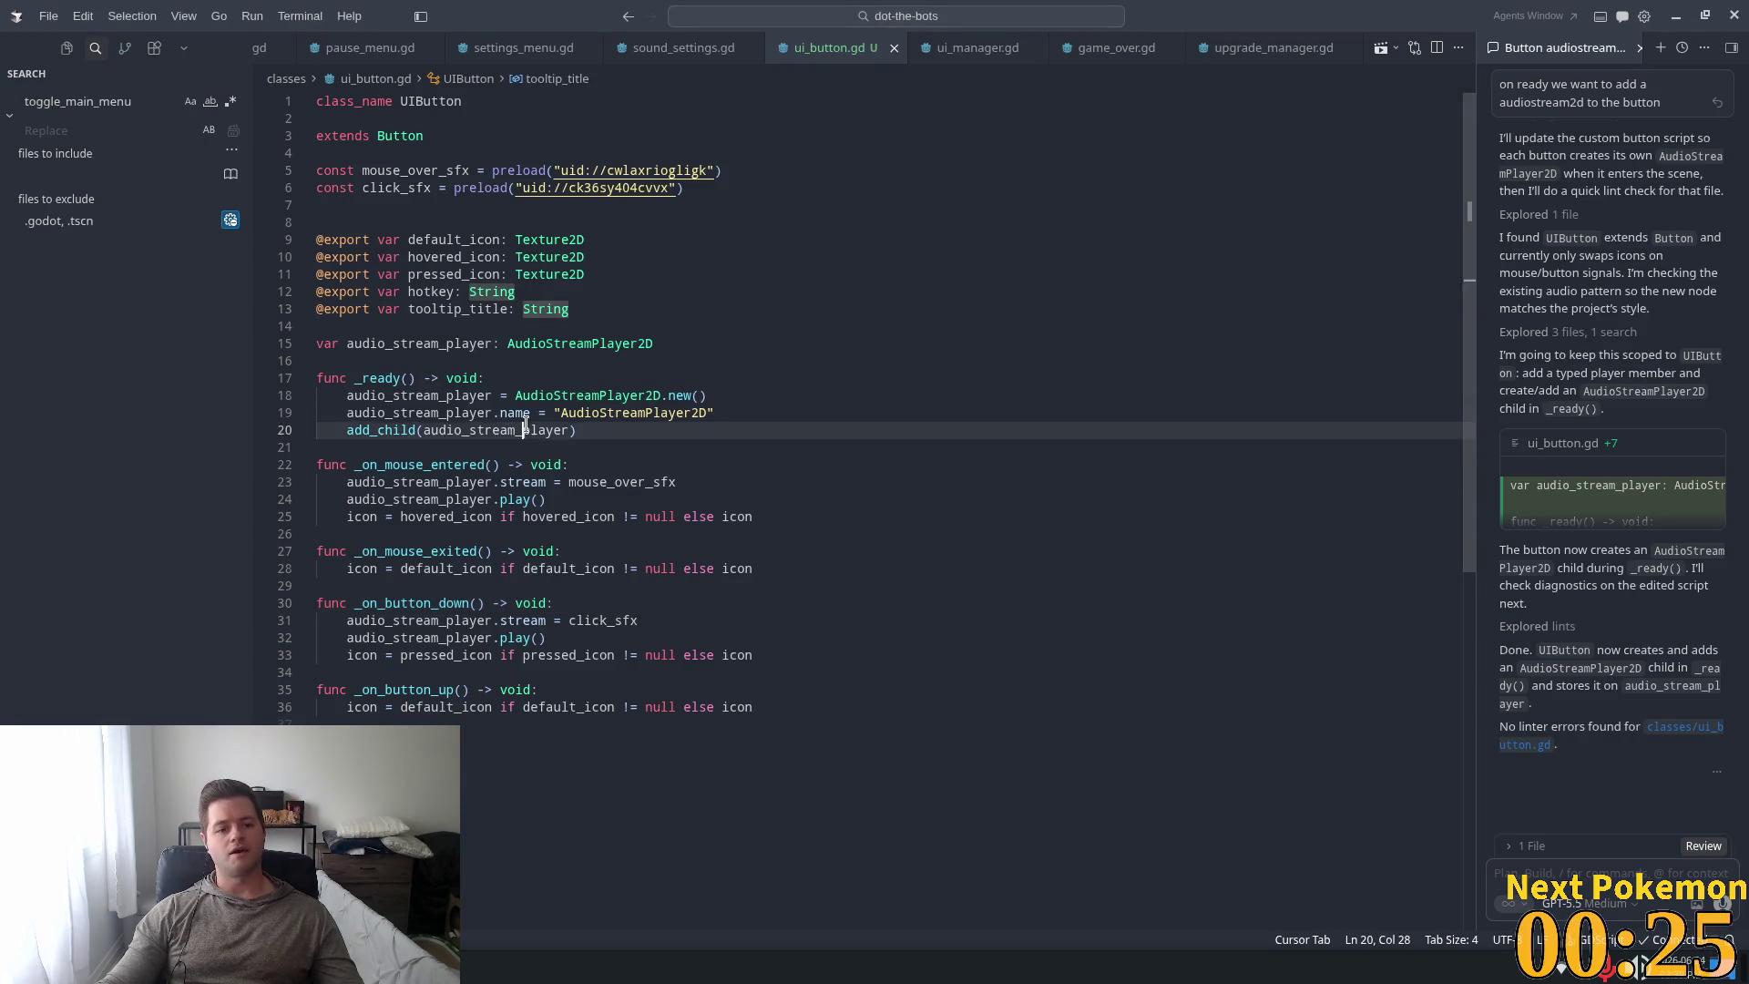
{"action": "left_click", "coordinate": [744, 420]}
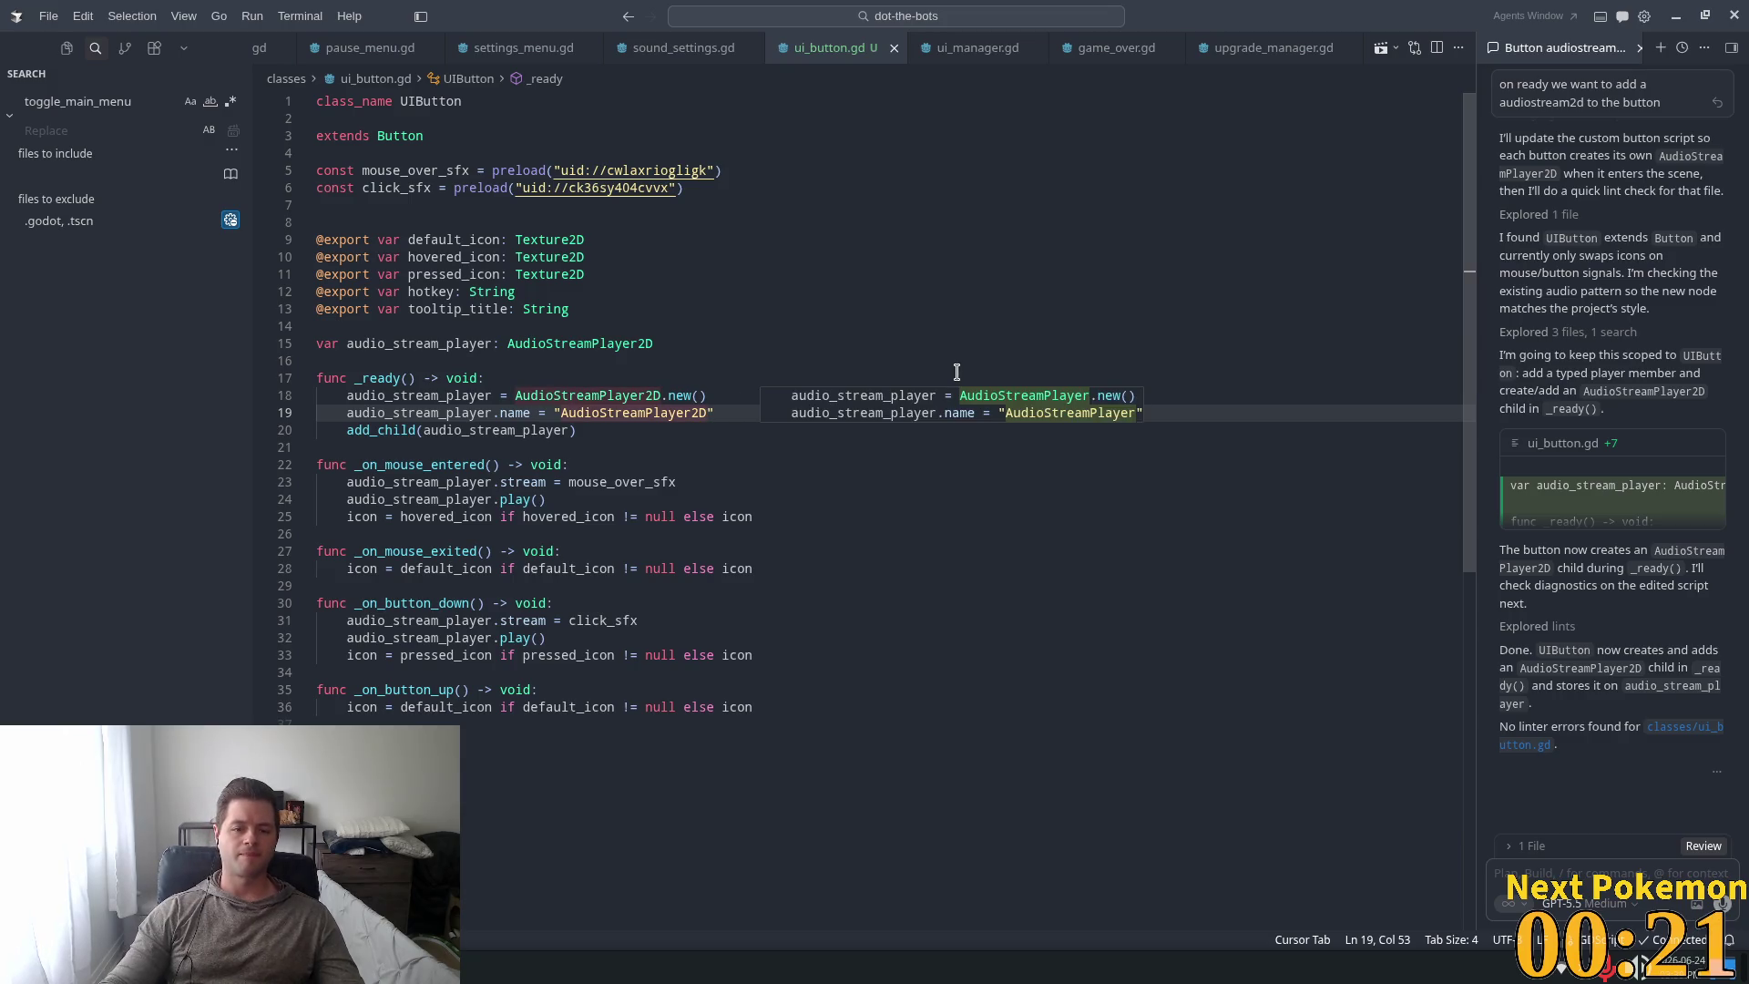
{"action": "key", "text": "alt+Tab"}
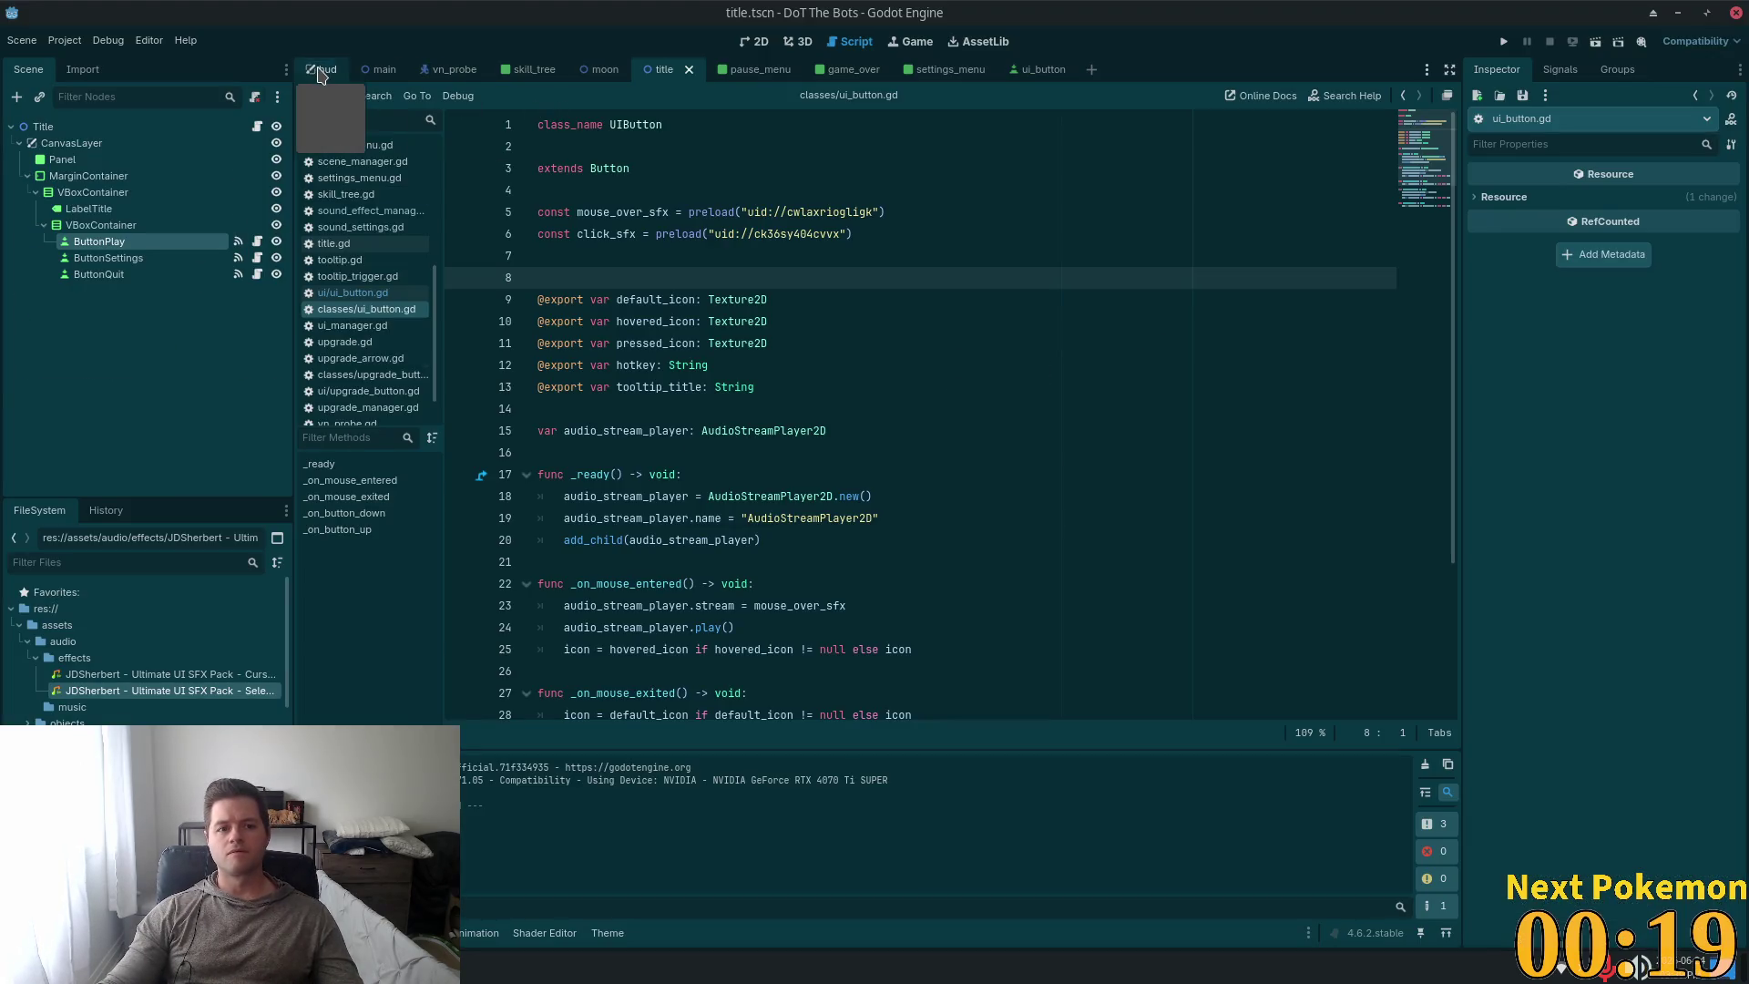
Open main.tscn and inspect its AudioStreamPlayer2D, set to the Music bus with Autoplay.
{"action": "left_click", "coordinate": [324, 71]}
{"action": "left_click", "coordinate": [387, 70]}
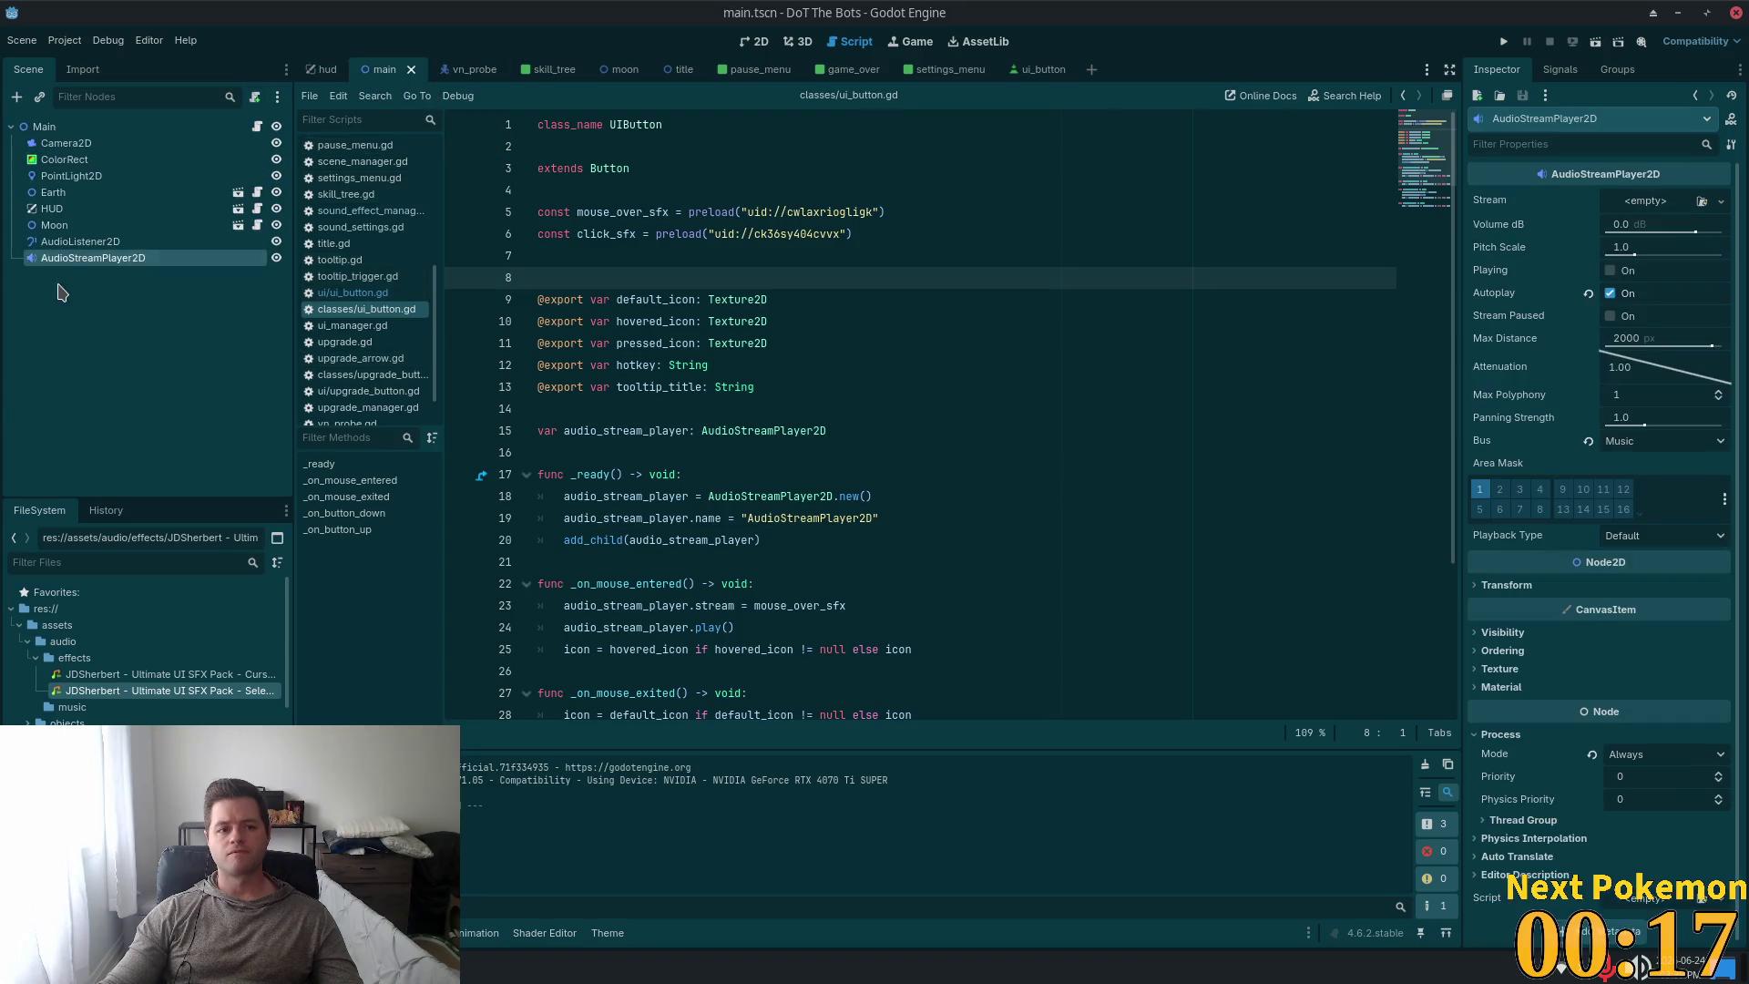
{"action": "left_click", "coordinate": [80, 242]}
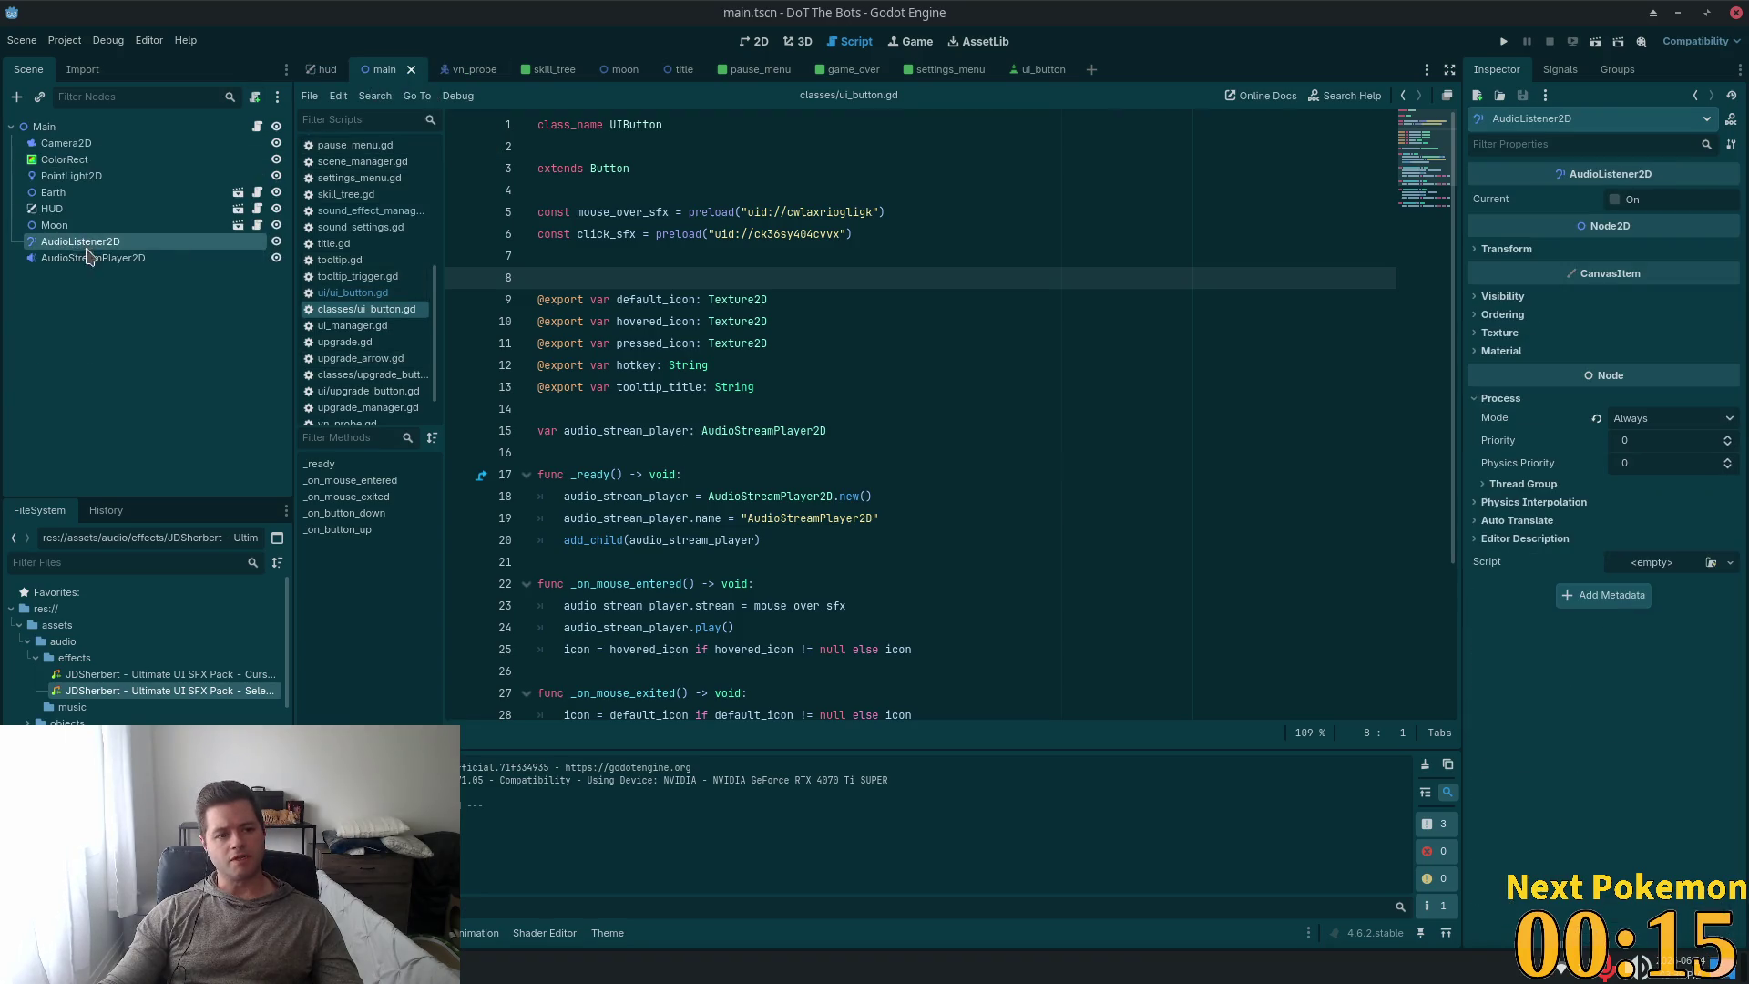
{"action": "left_click", "coordinate": [204, 257]}
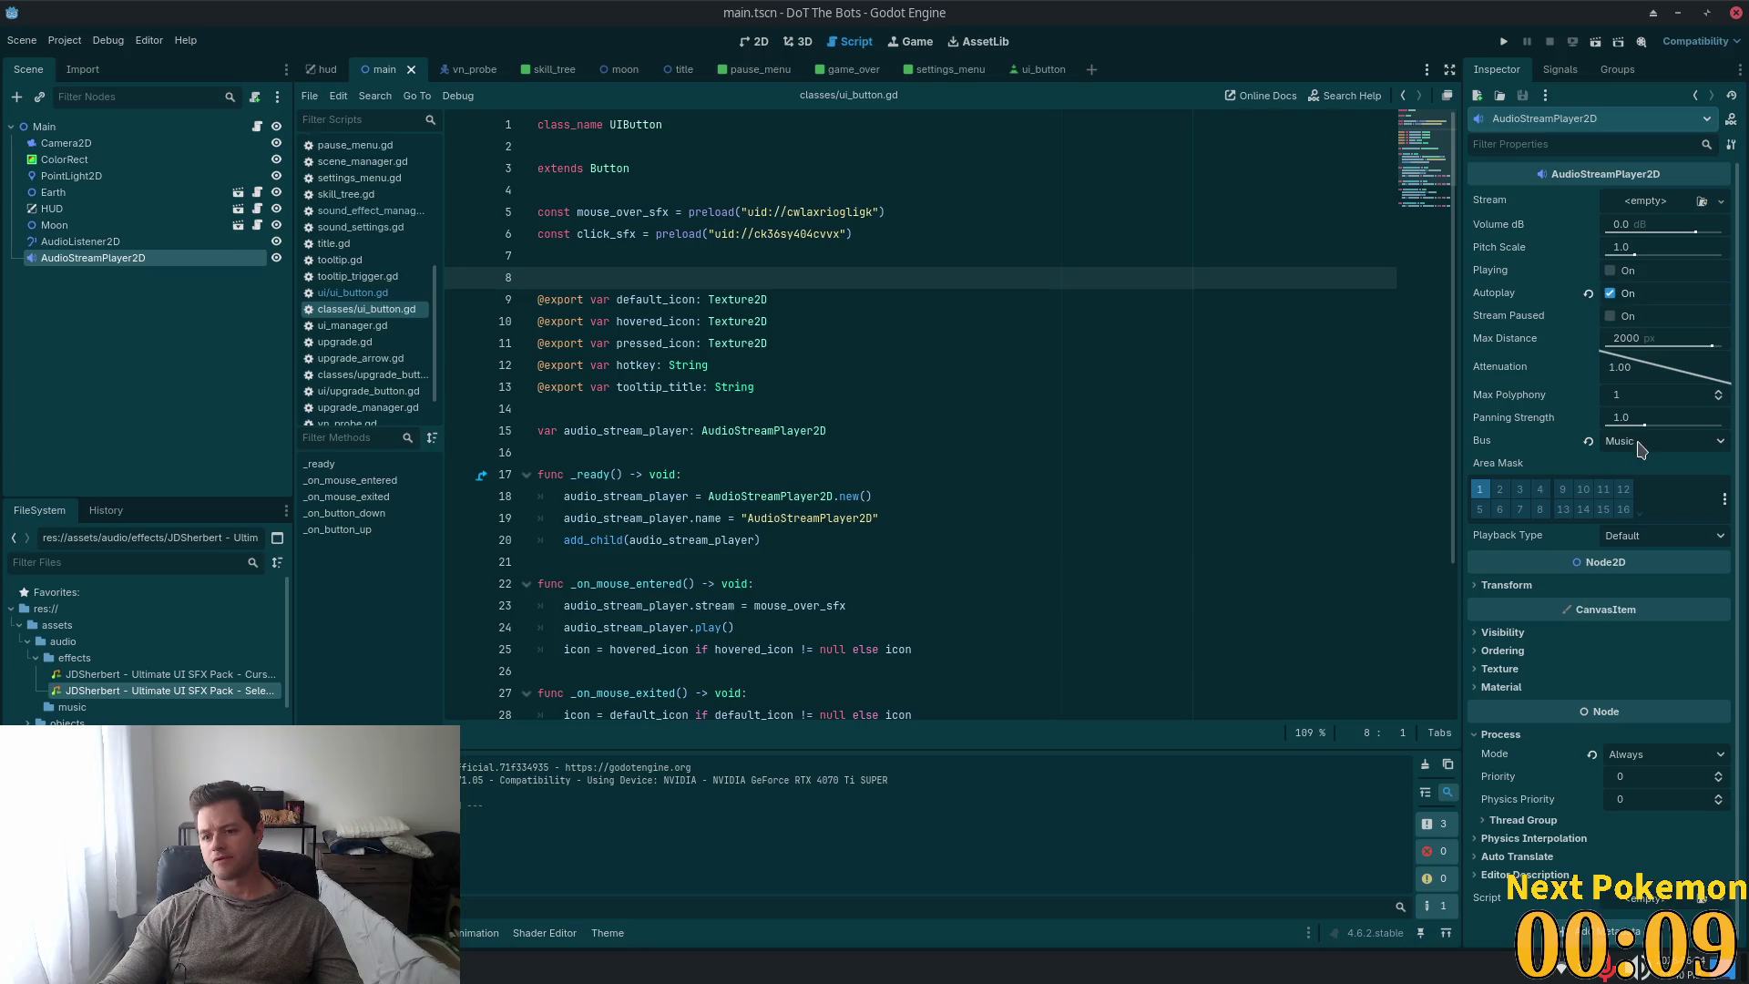
Add a line before add_child in _ready, then clear the suggested stream assignment.
{"action": "key", "text": "alt+Tab"}
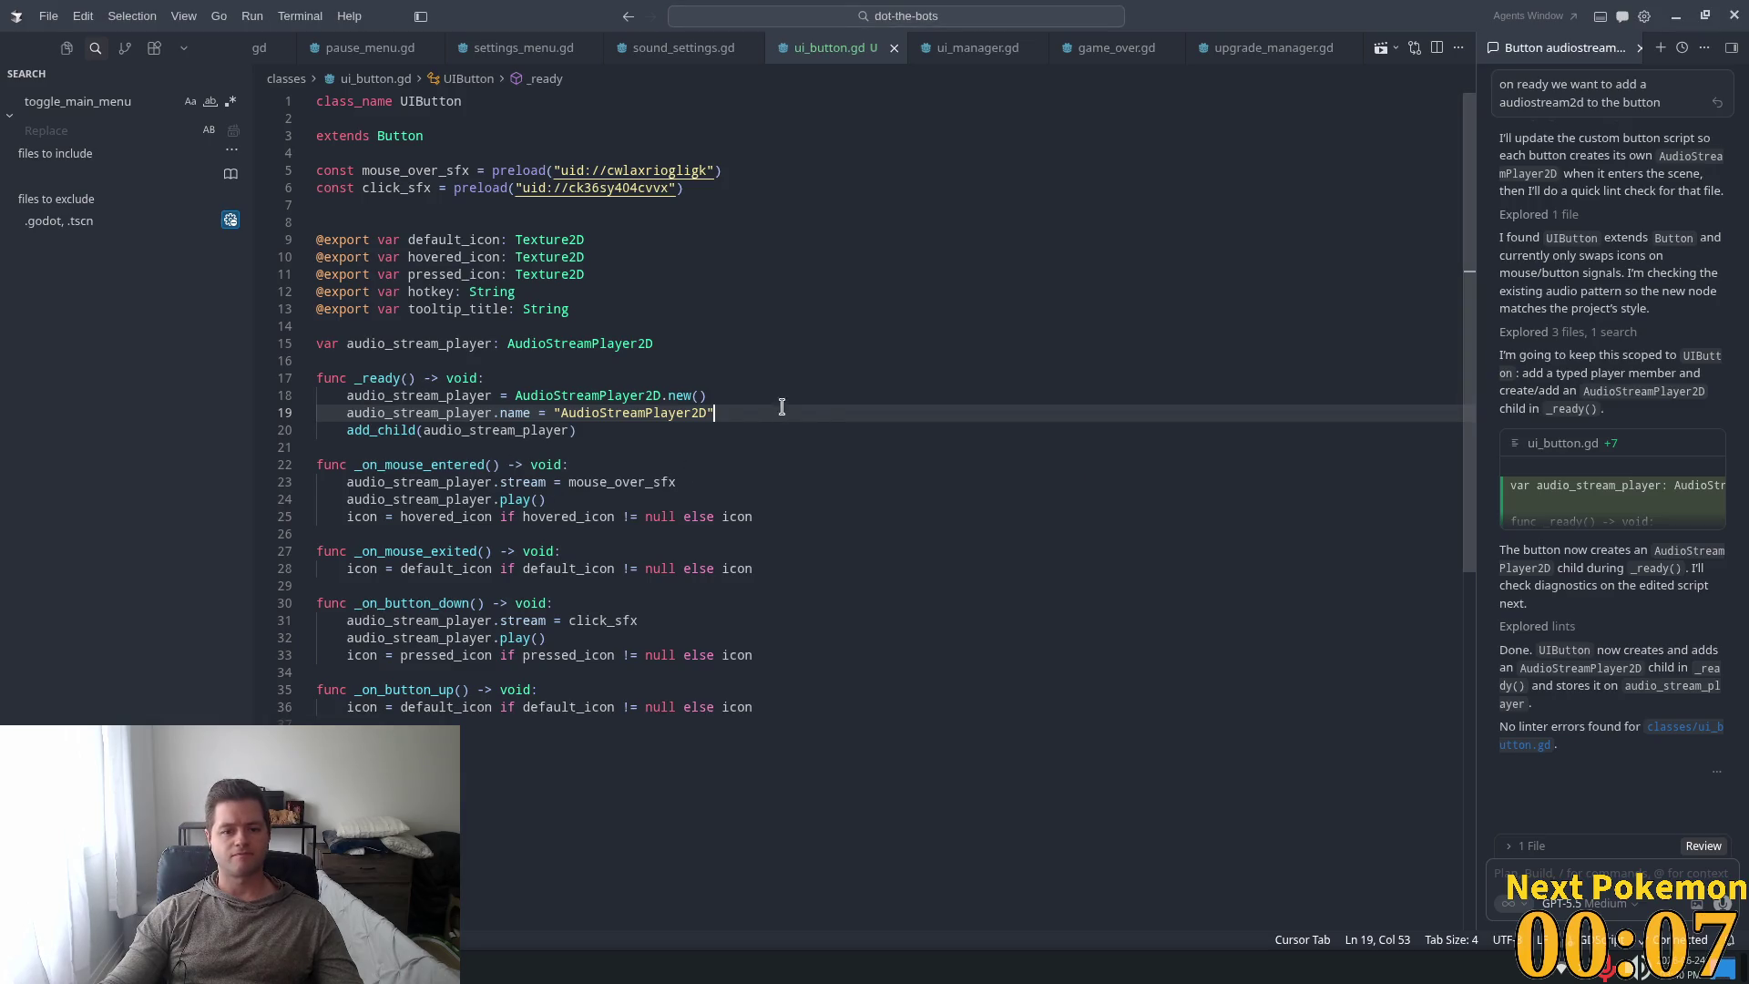
{"action": "key", "text": "Return"}
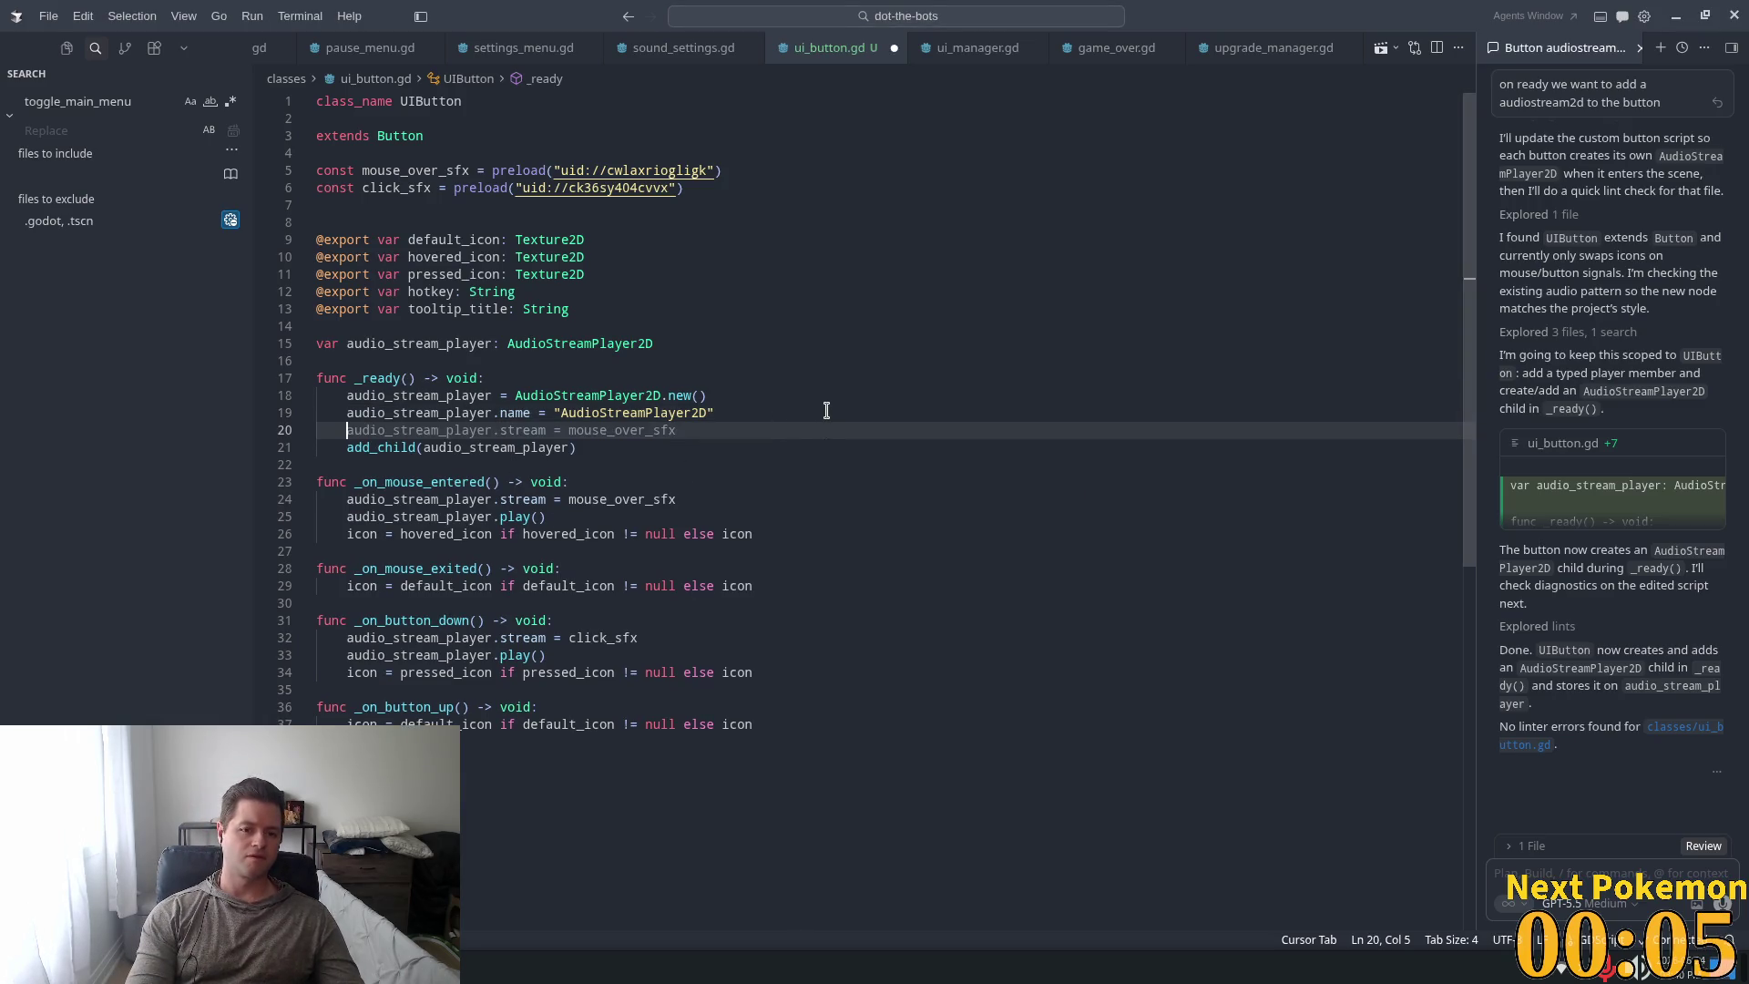
{"action": "type", "text": "aud"}
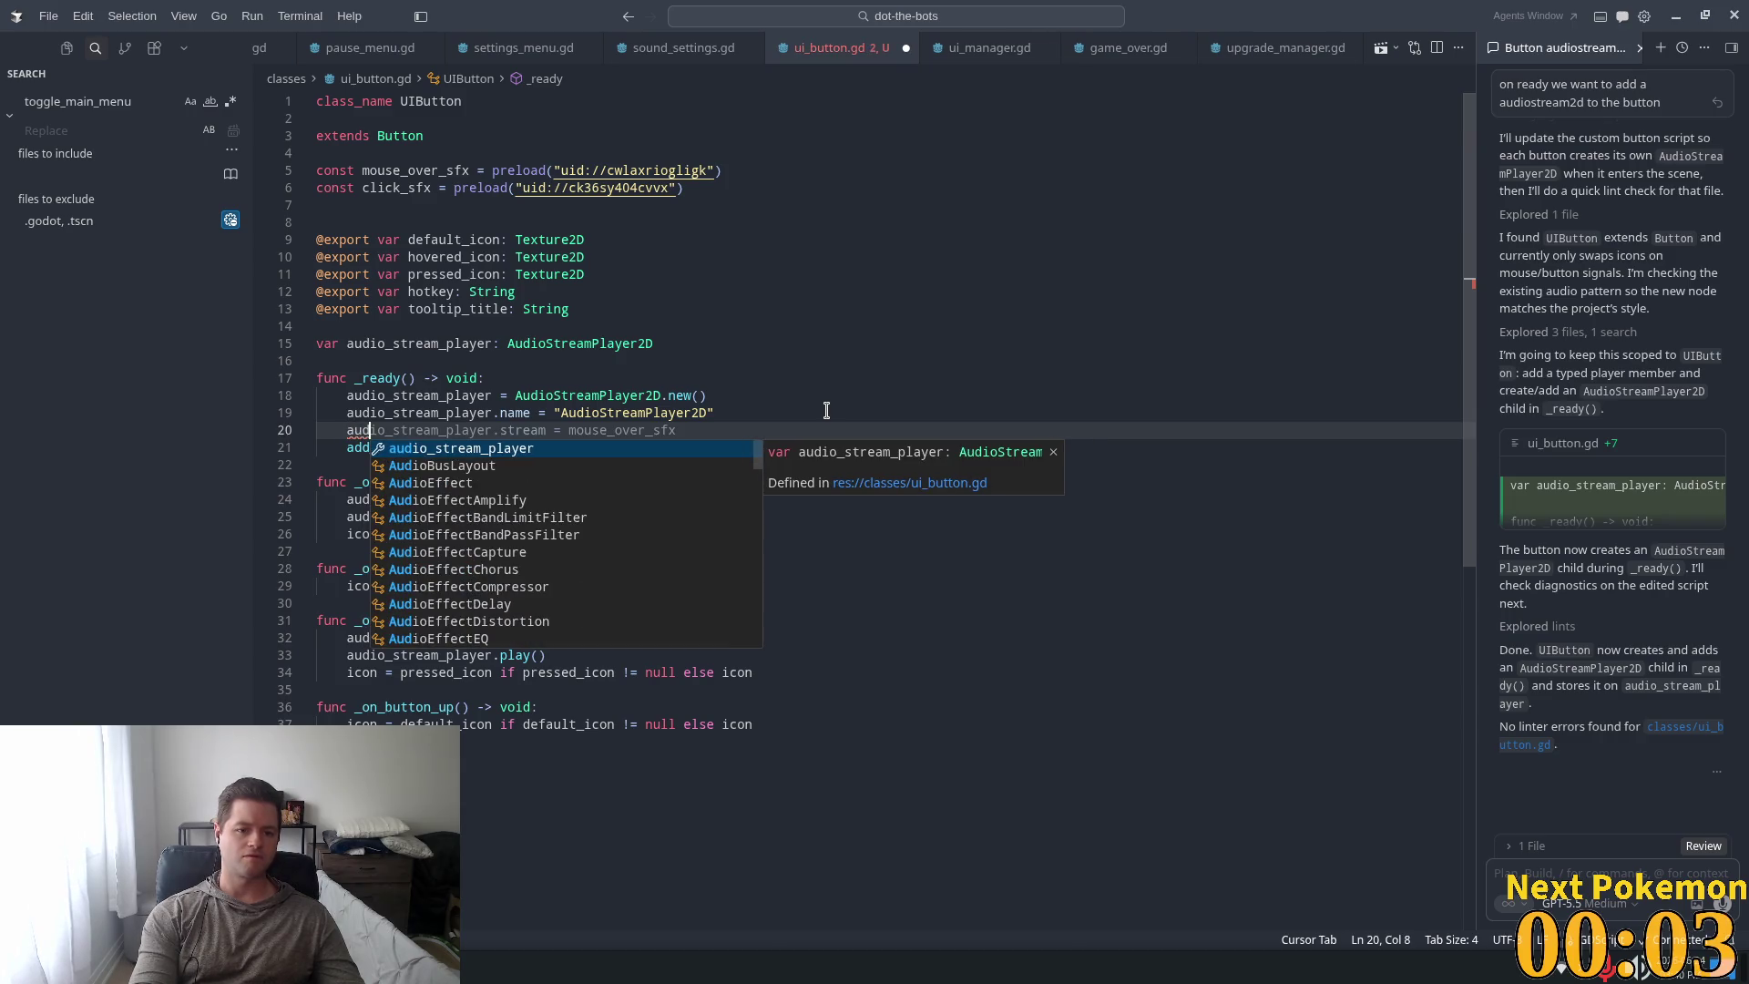
{"action": "key", "text": "Tab"}
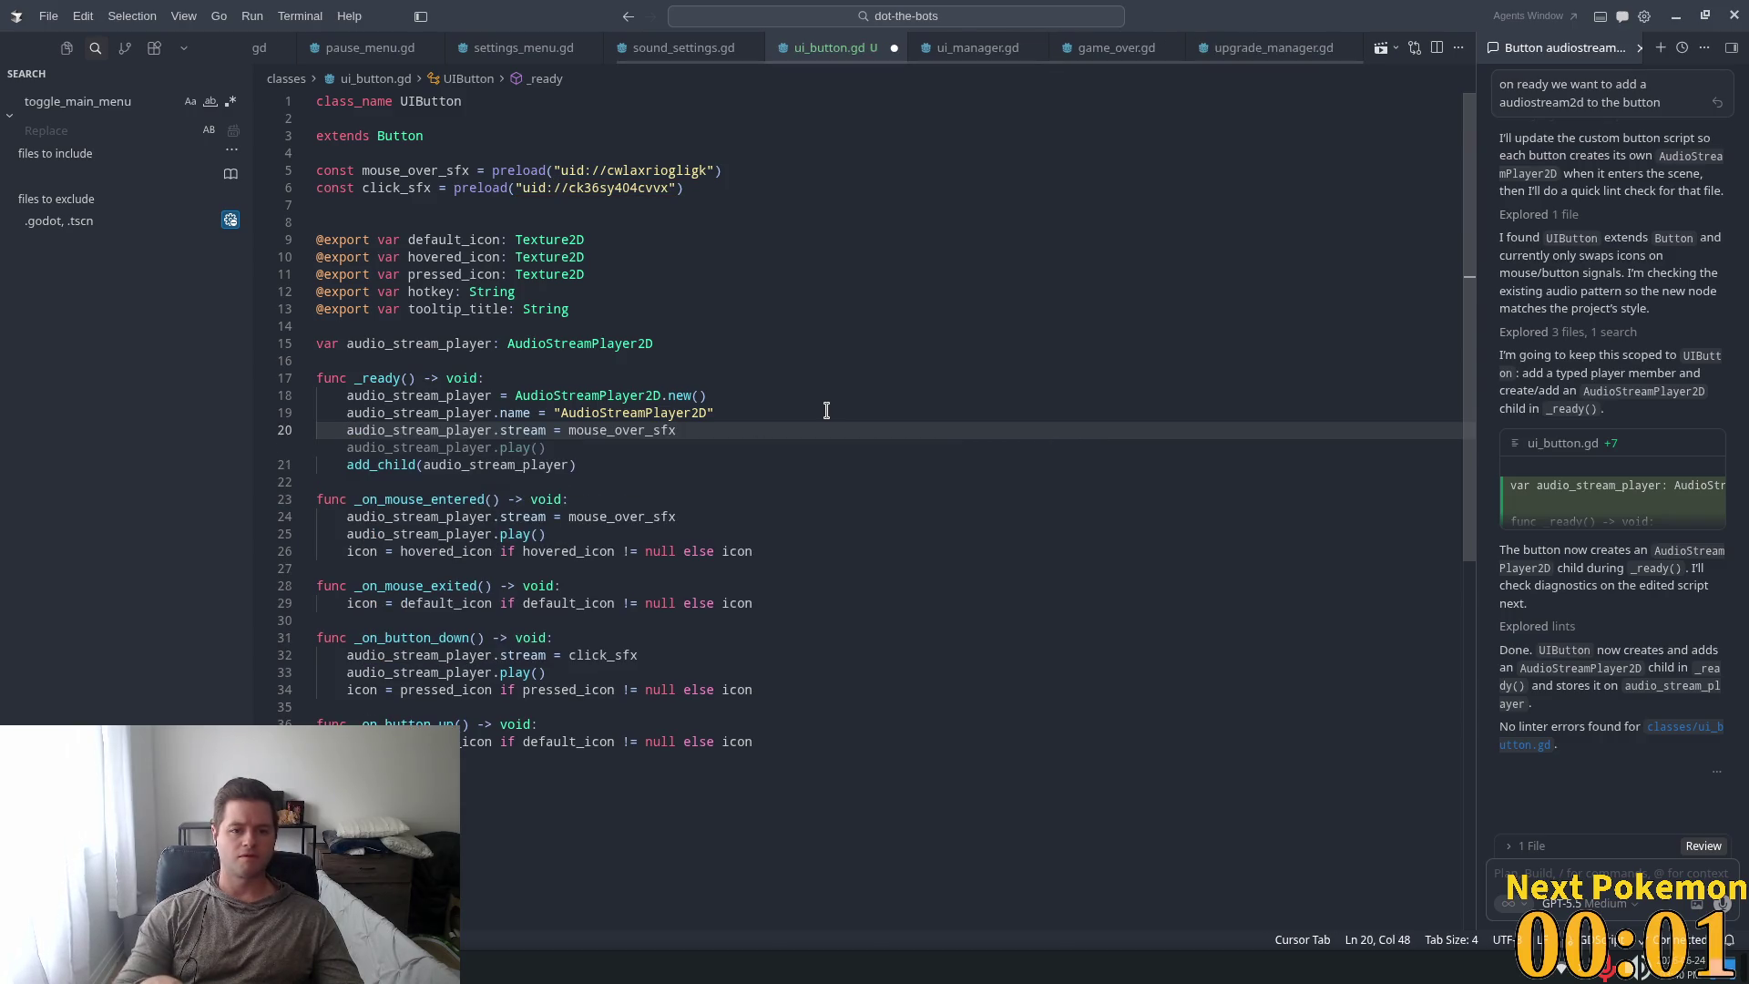
{"action": "key", "text": "ctrl+shift+Left"}
{"action": "key", "text": "ctrl+shift+Left"}
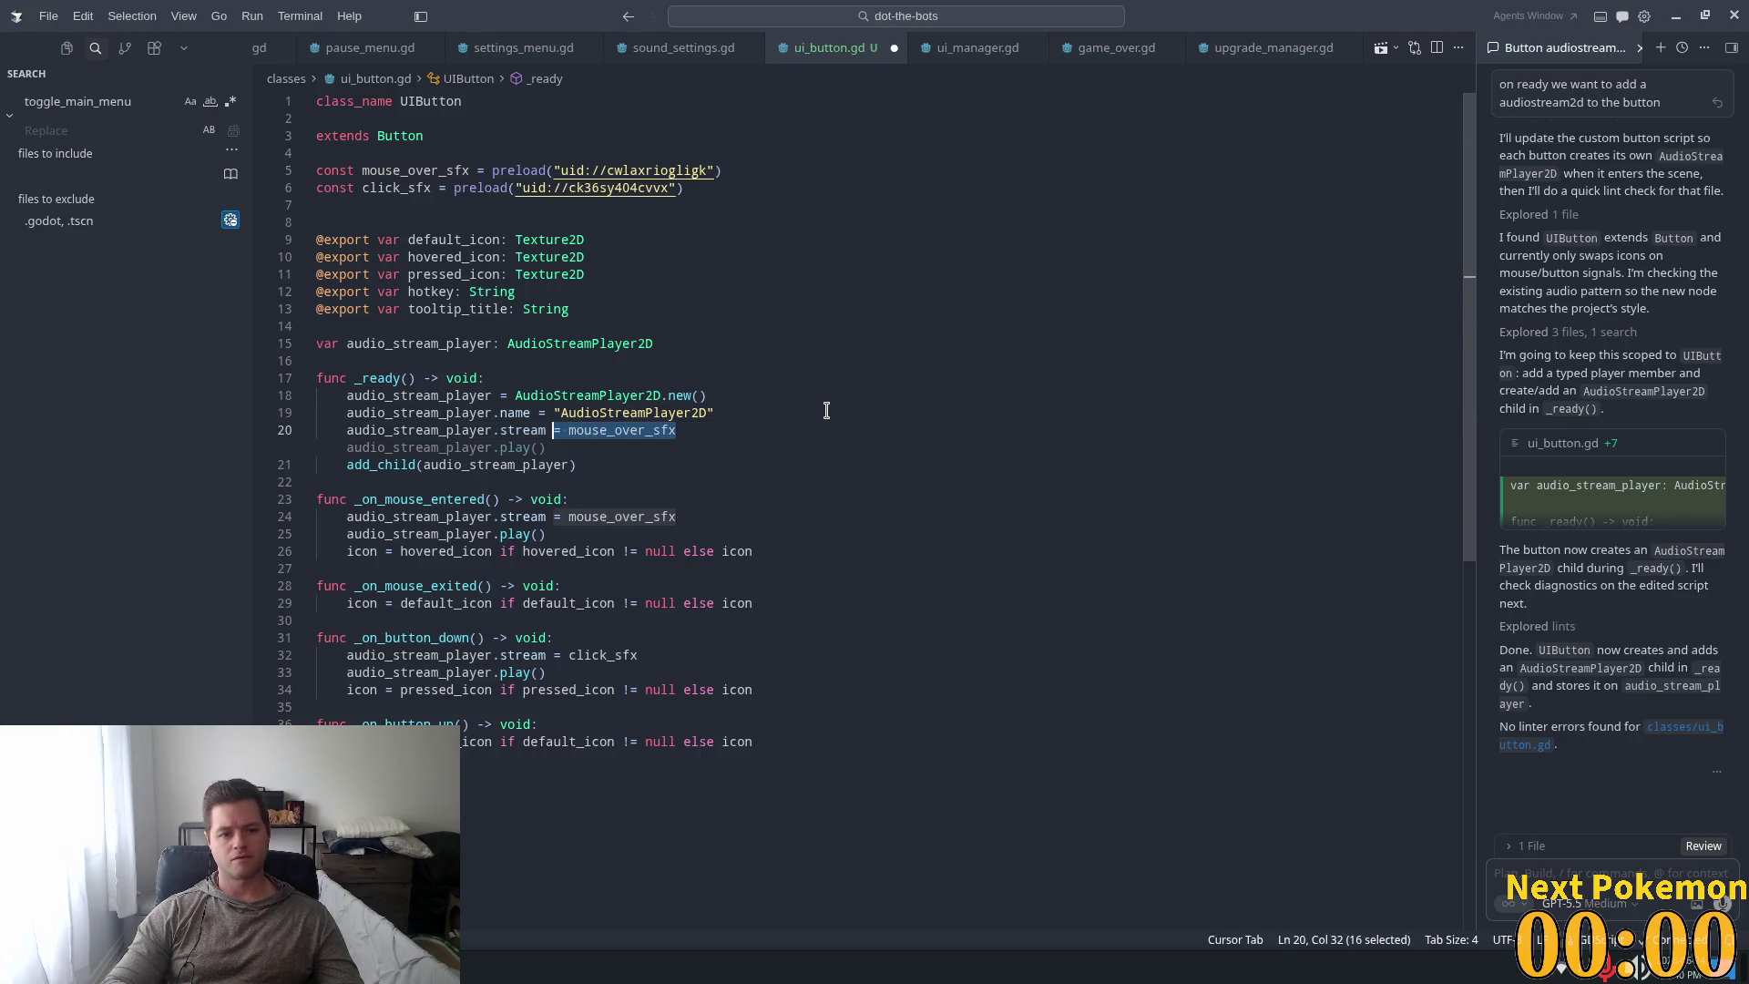
{"action": "key", "text": "ctrl+shift+Left"}
{"action": "key", "text": "ctrl+shift+Left"}
{"action": "key", "text": "ctrl+shift+Right"}
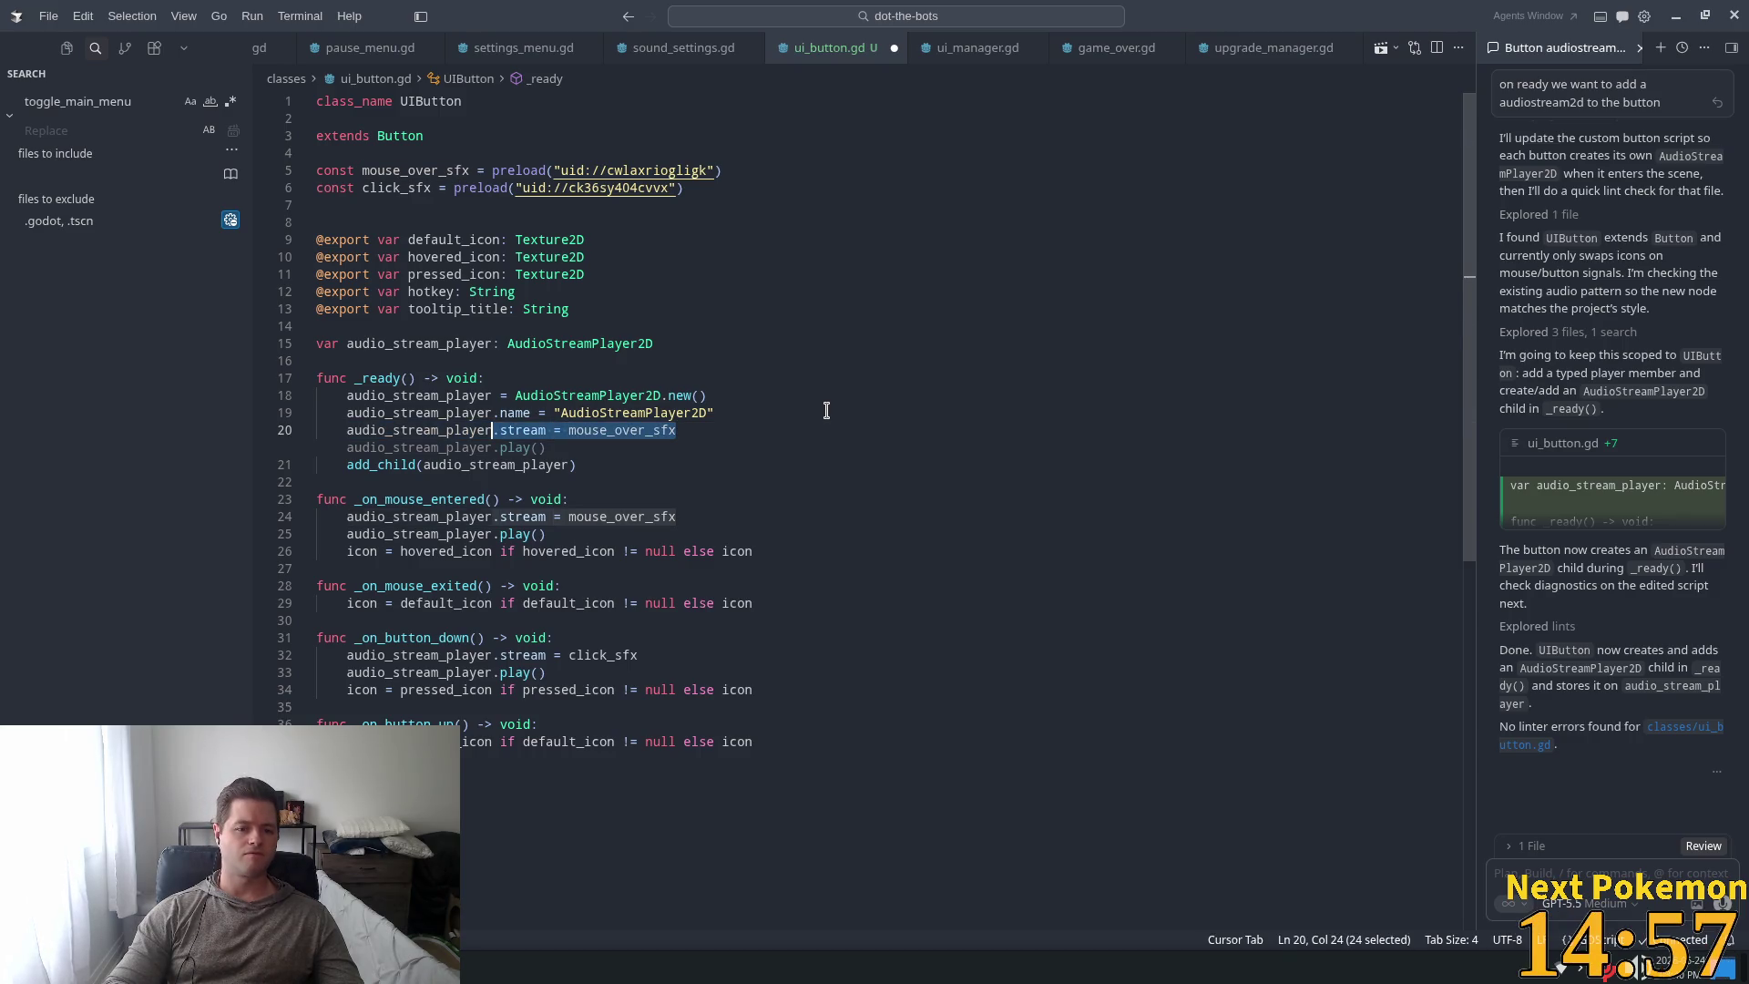
{"action": "key", "text": "shift+Right"}
Set audio_stream_player.bus = "Effects" on that line and save ui_button.gd.
{"action": "type", "text": "."}
{"action": "key", "text": "BackSpace"}
{"action": "type", "text": "b"}
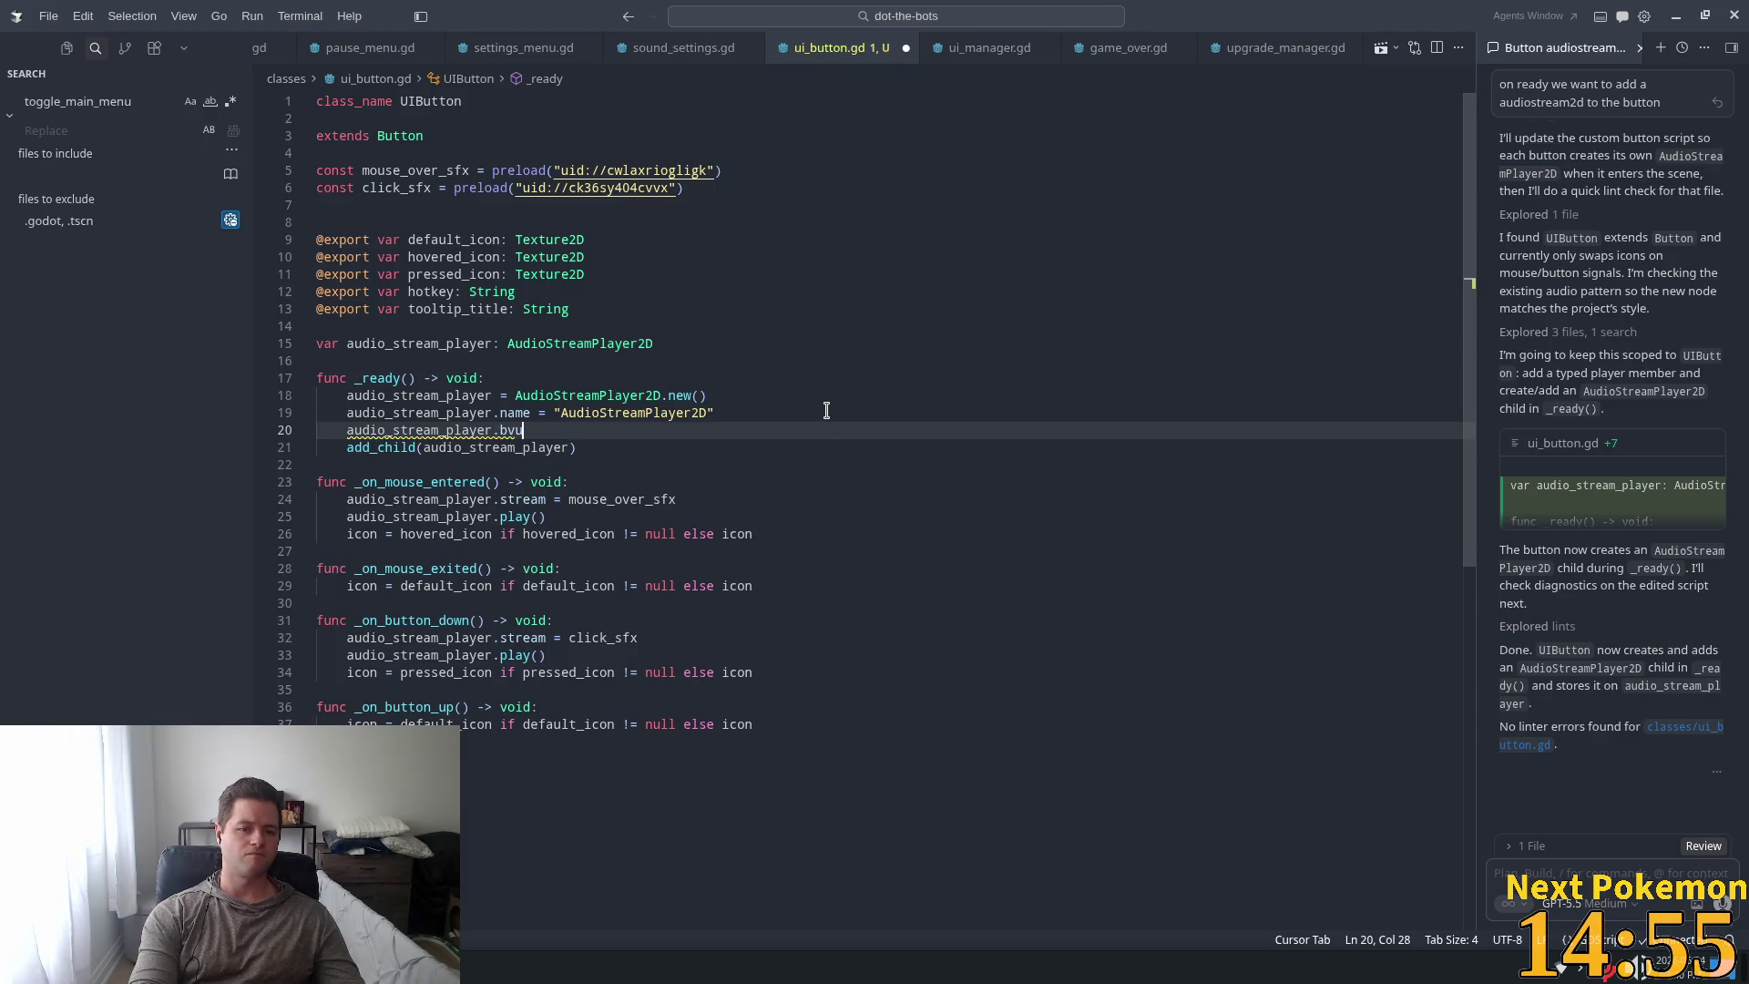
{"action": "key", "text": "Tab"}
{"action": "key", "text": "ctrl+s"}
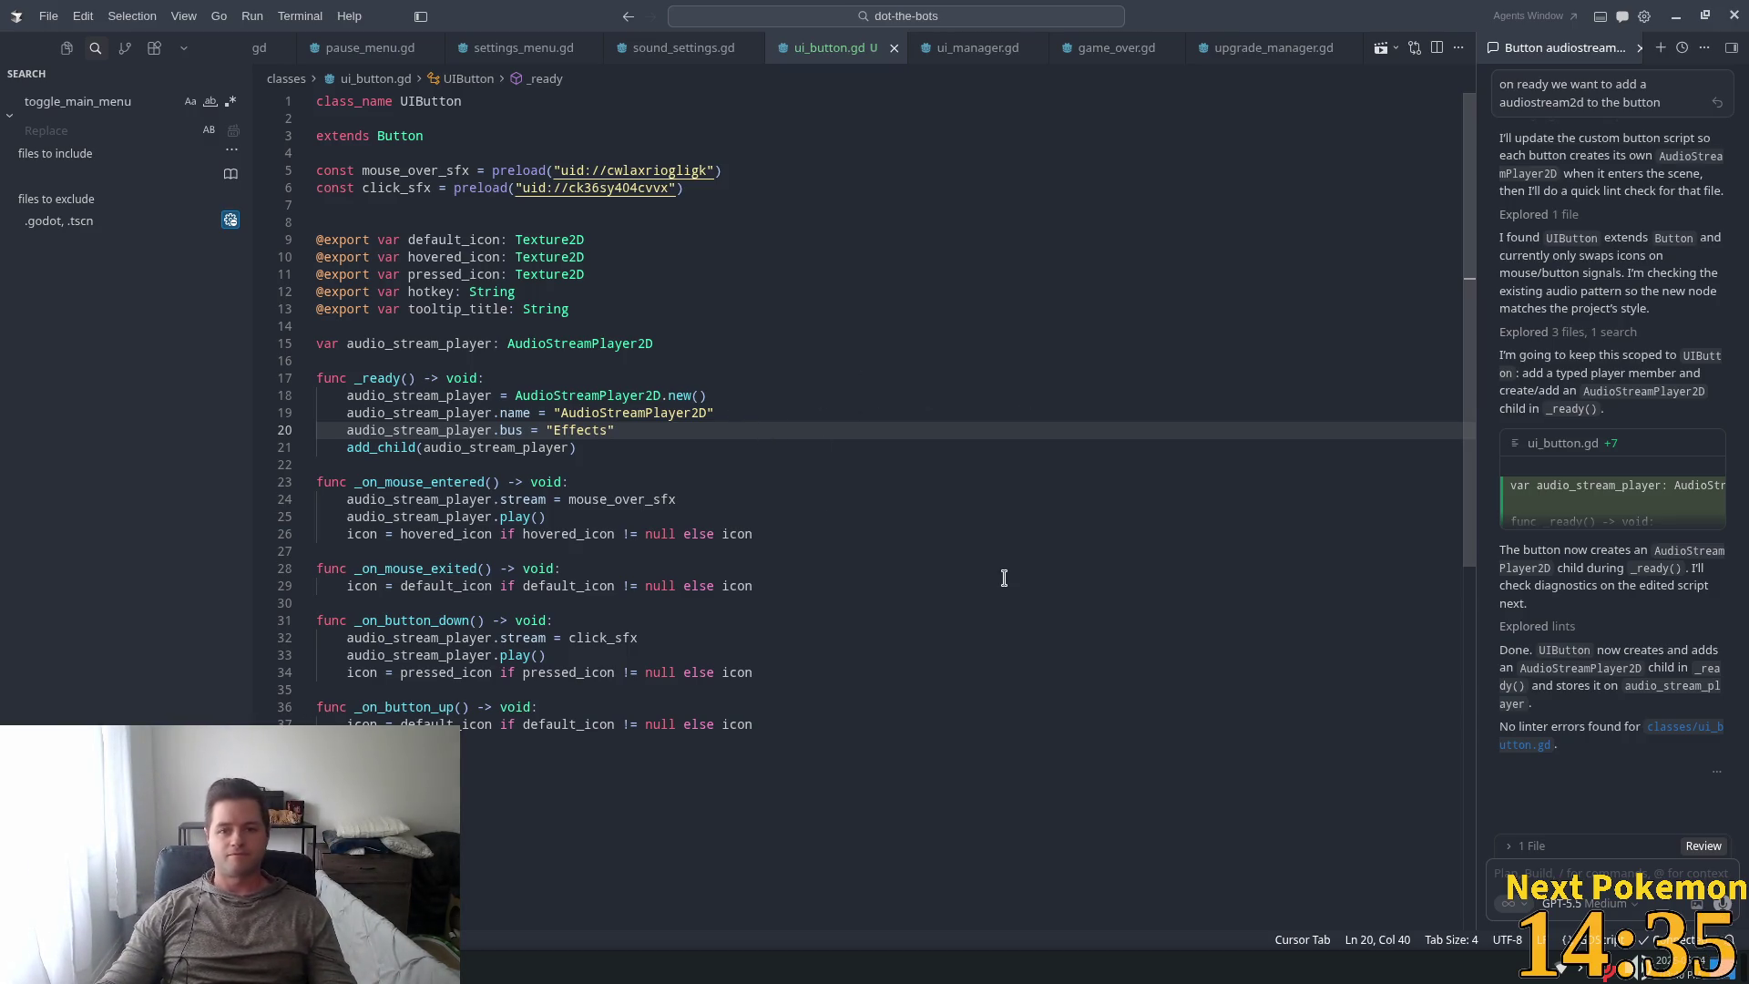
{"action": "left_click", "coordinate": [773, 478]}
{"action": "key", "text": "alt+Tab"}
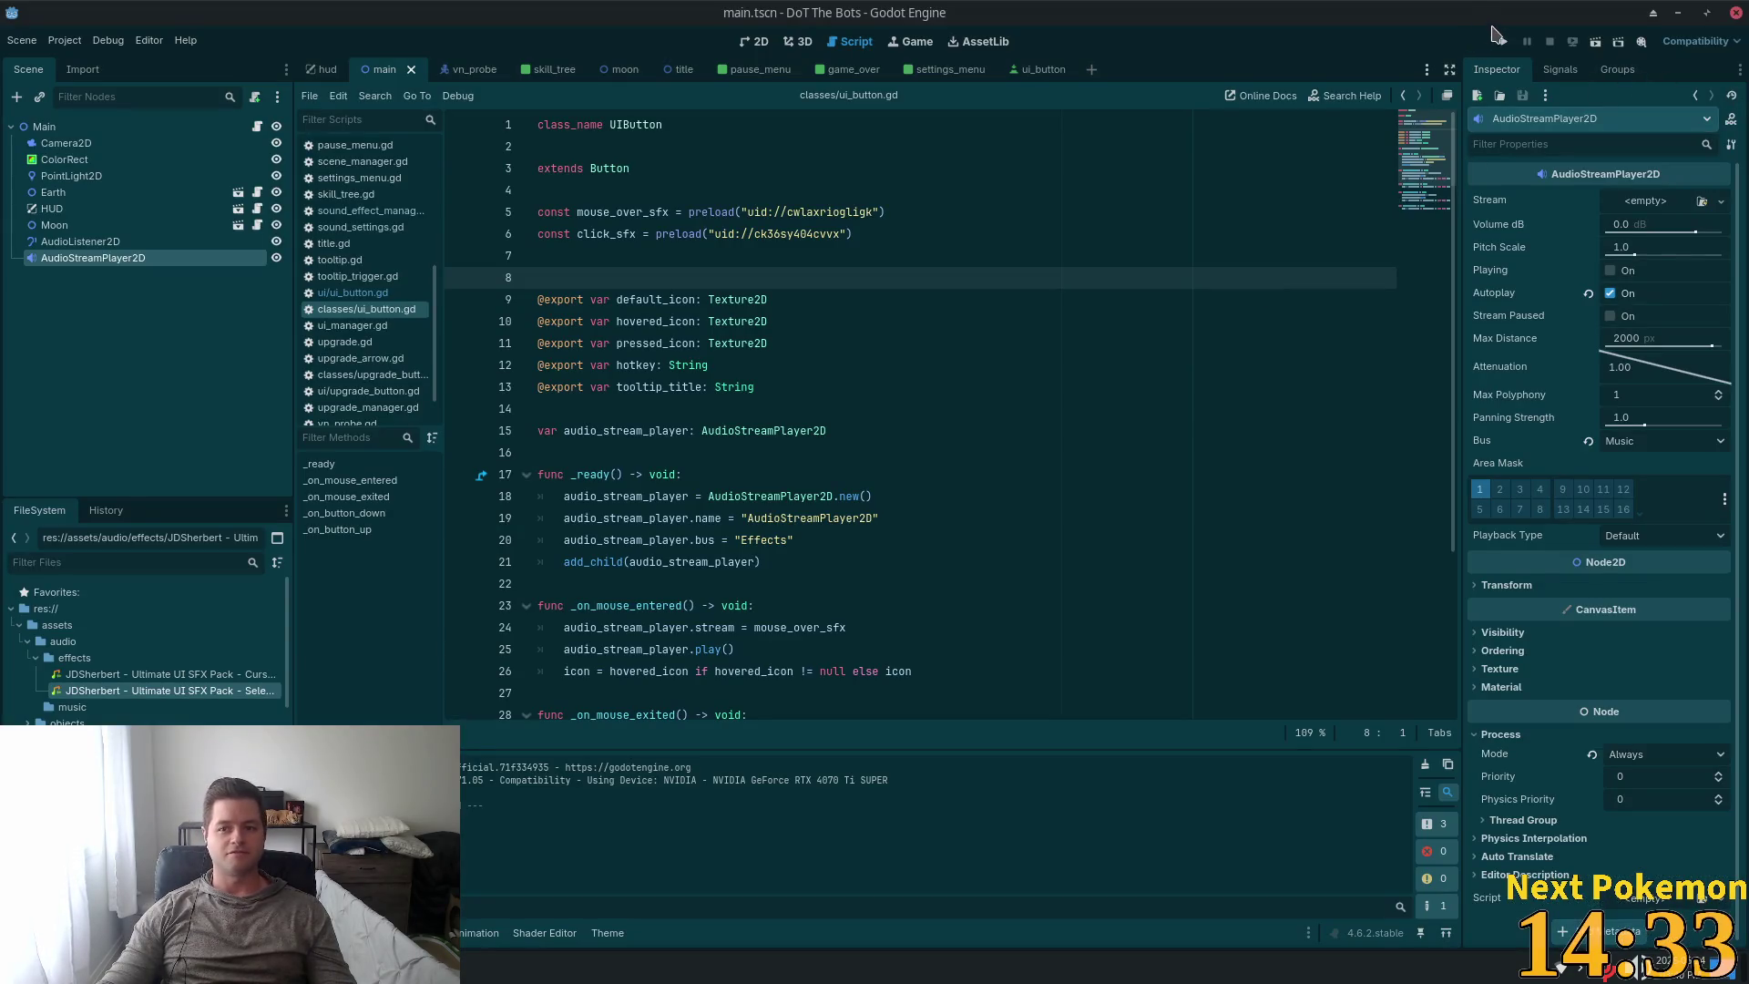
Run the game, start playing, and lower the Effects volume in the pause Settings.
{"action": "left_click", "coordinate": [1494, 32]}
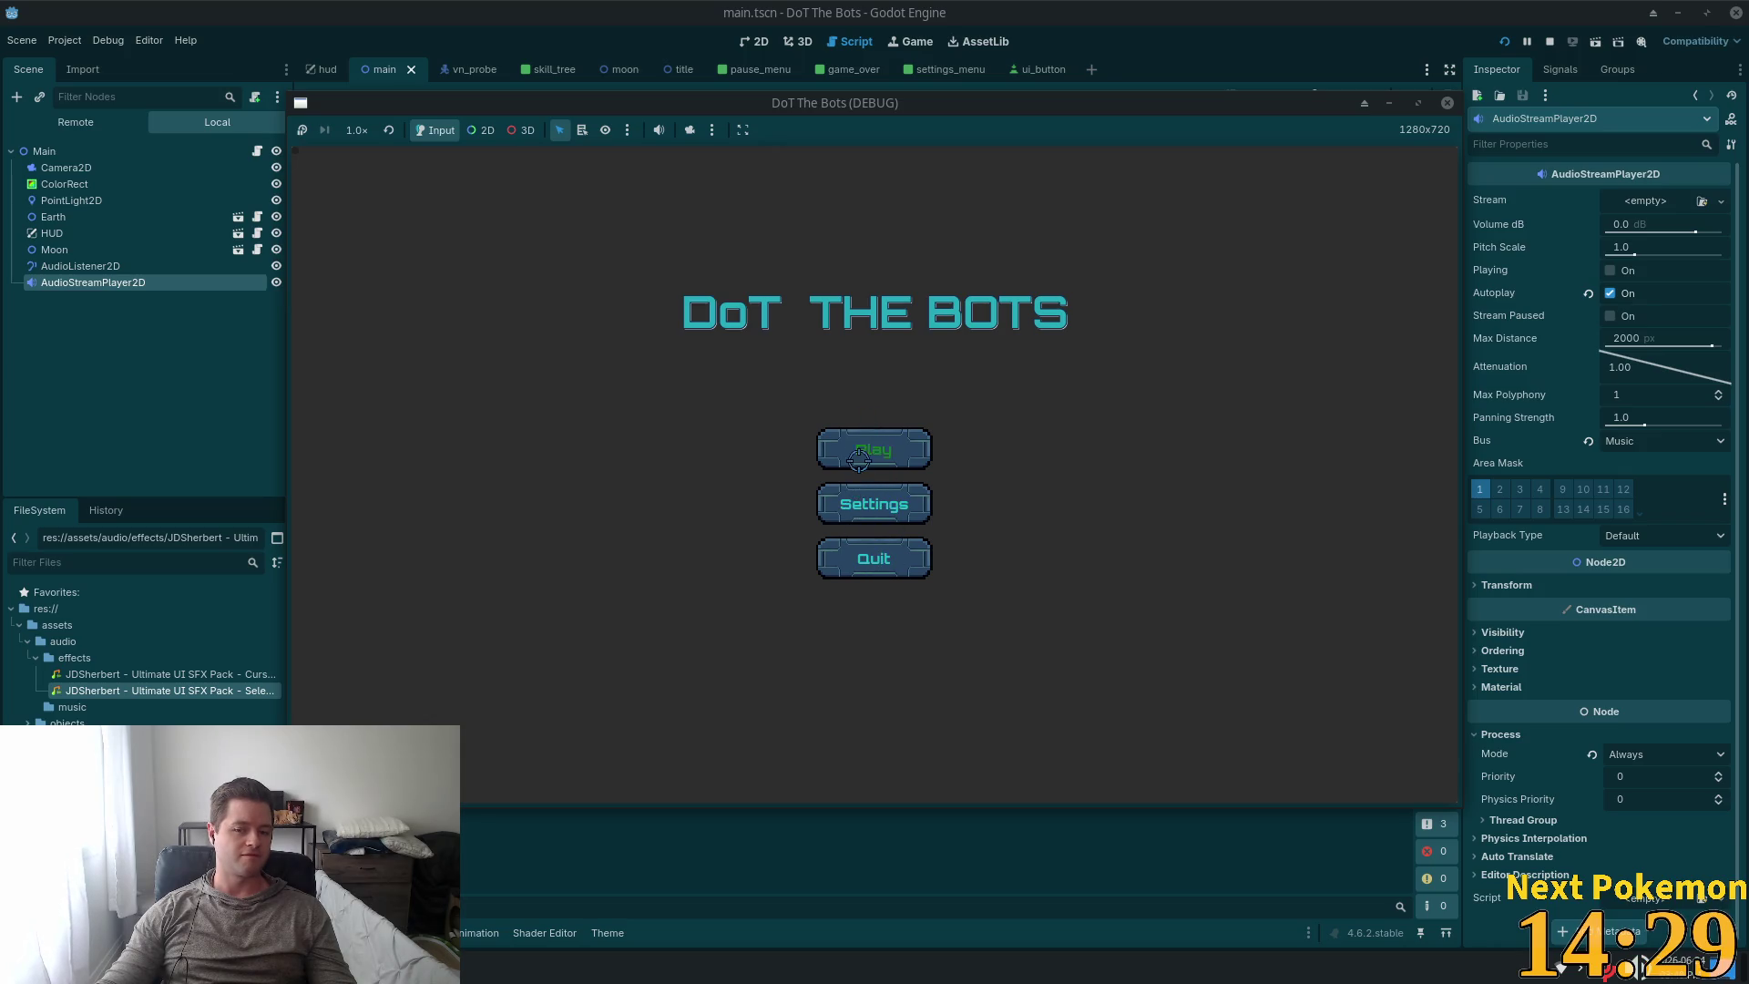
{"action": "left_click", "coordinate": [858, 460]}
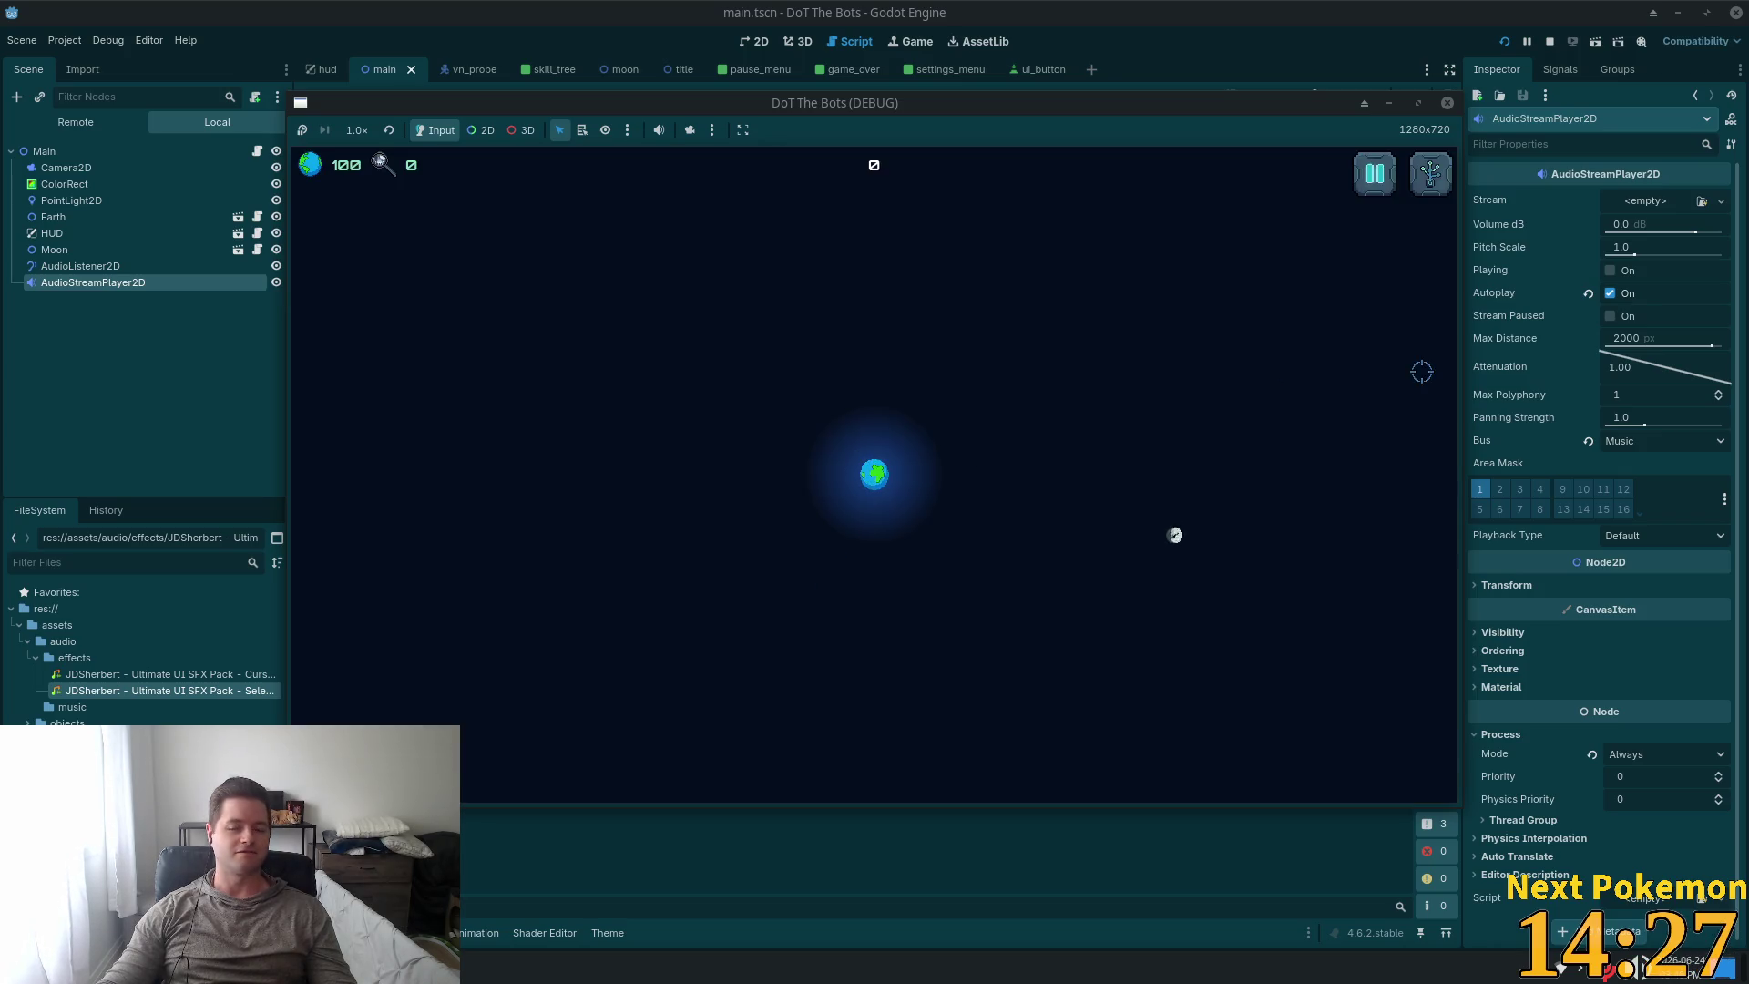
{"action": "left_click", "coordinate": [1370, 182]}
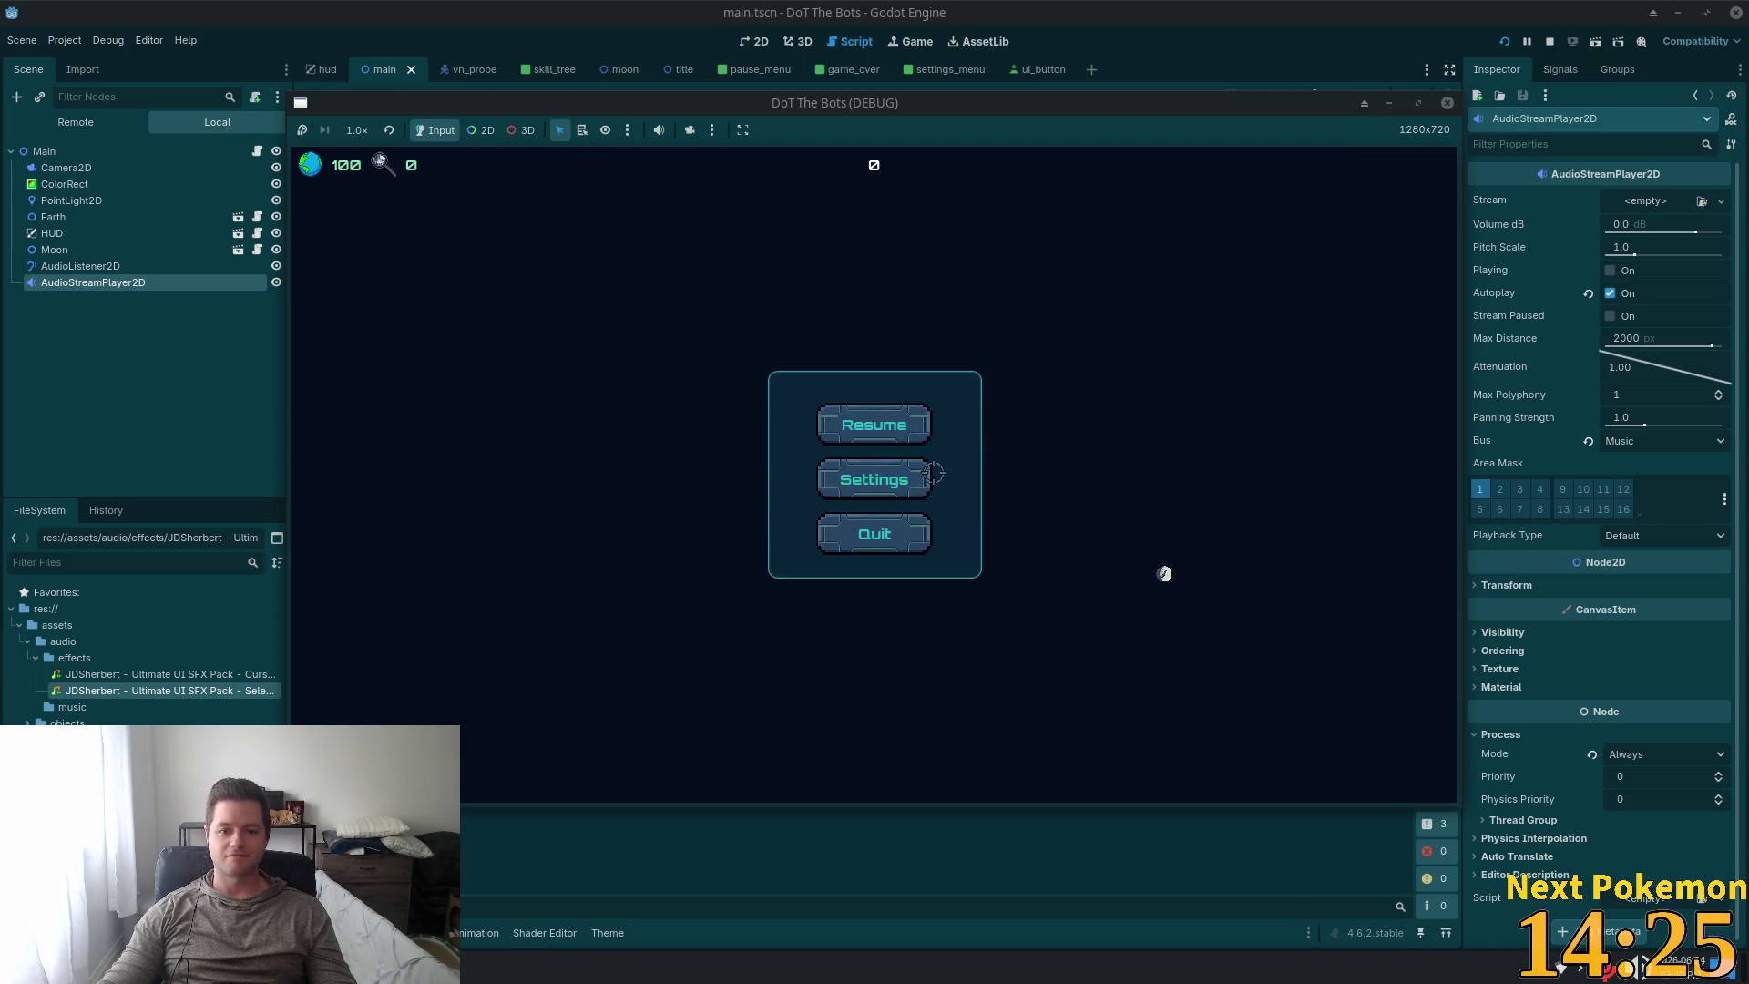
{"action": "left_click", "coordinate": [913, 475]}
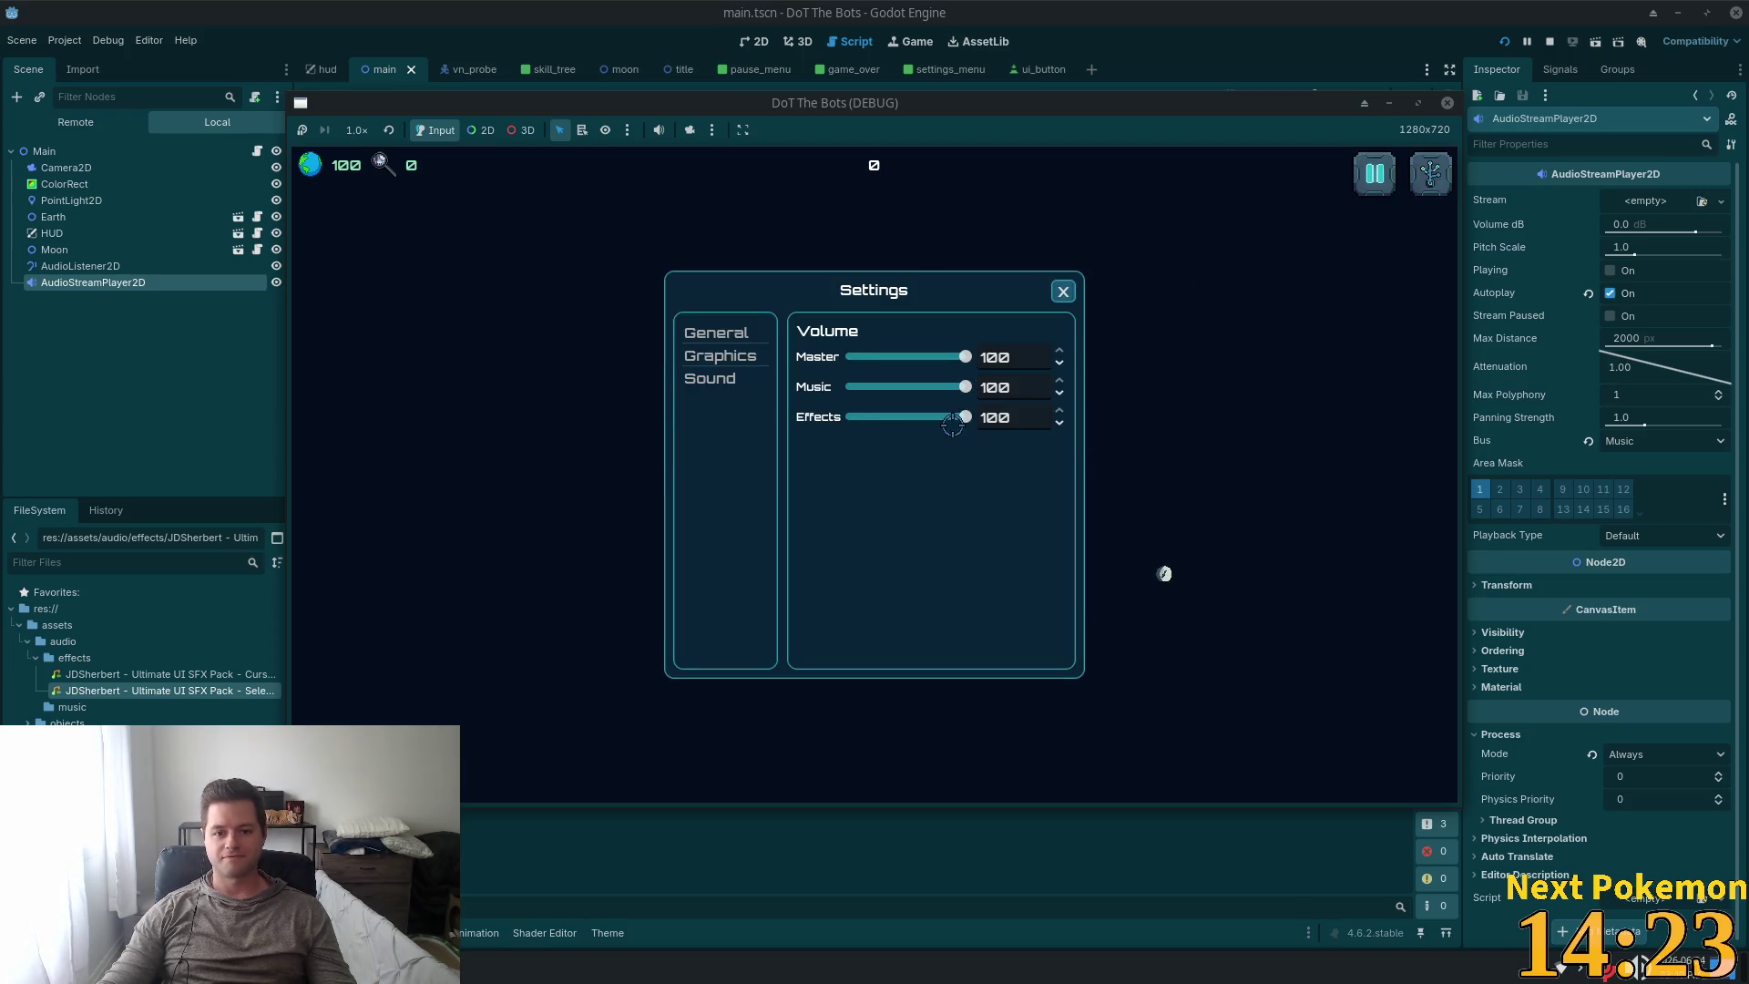
{"action": "left_click_drag", "start_coordinate": [951, 425], "coordinate": [903, 415]}
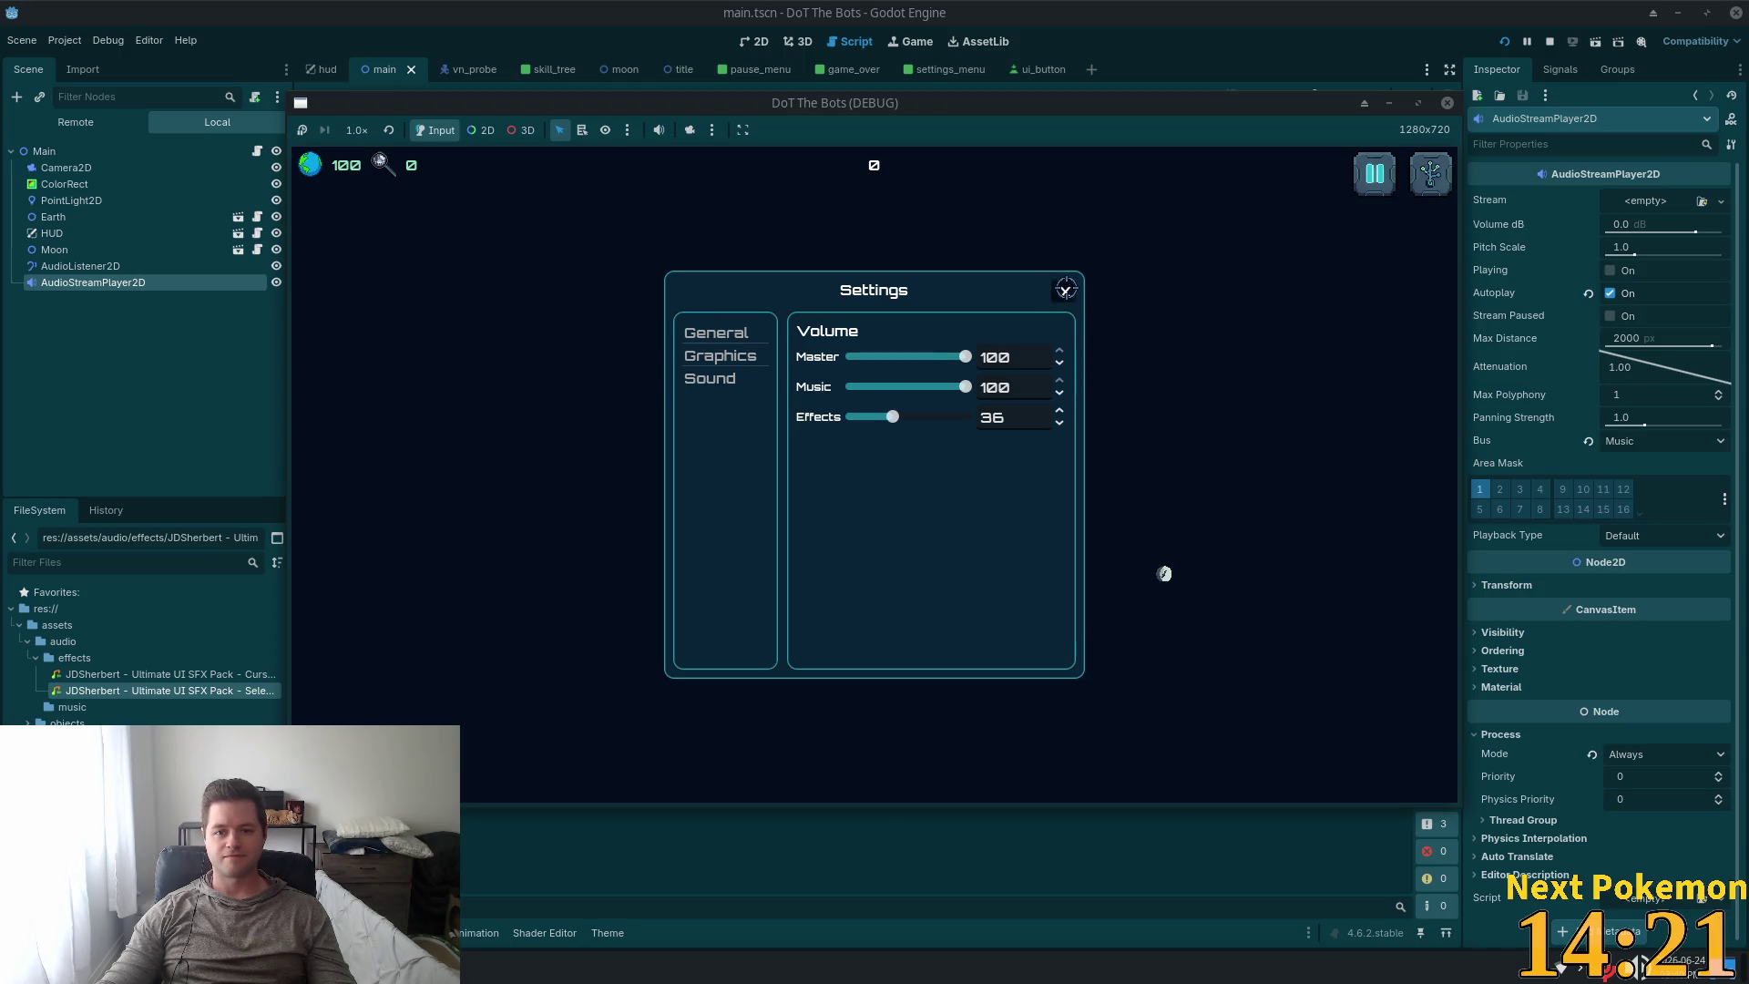
{"action": "left_click", "coordinate": [1065, 289]}
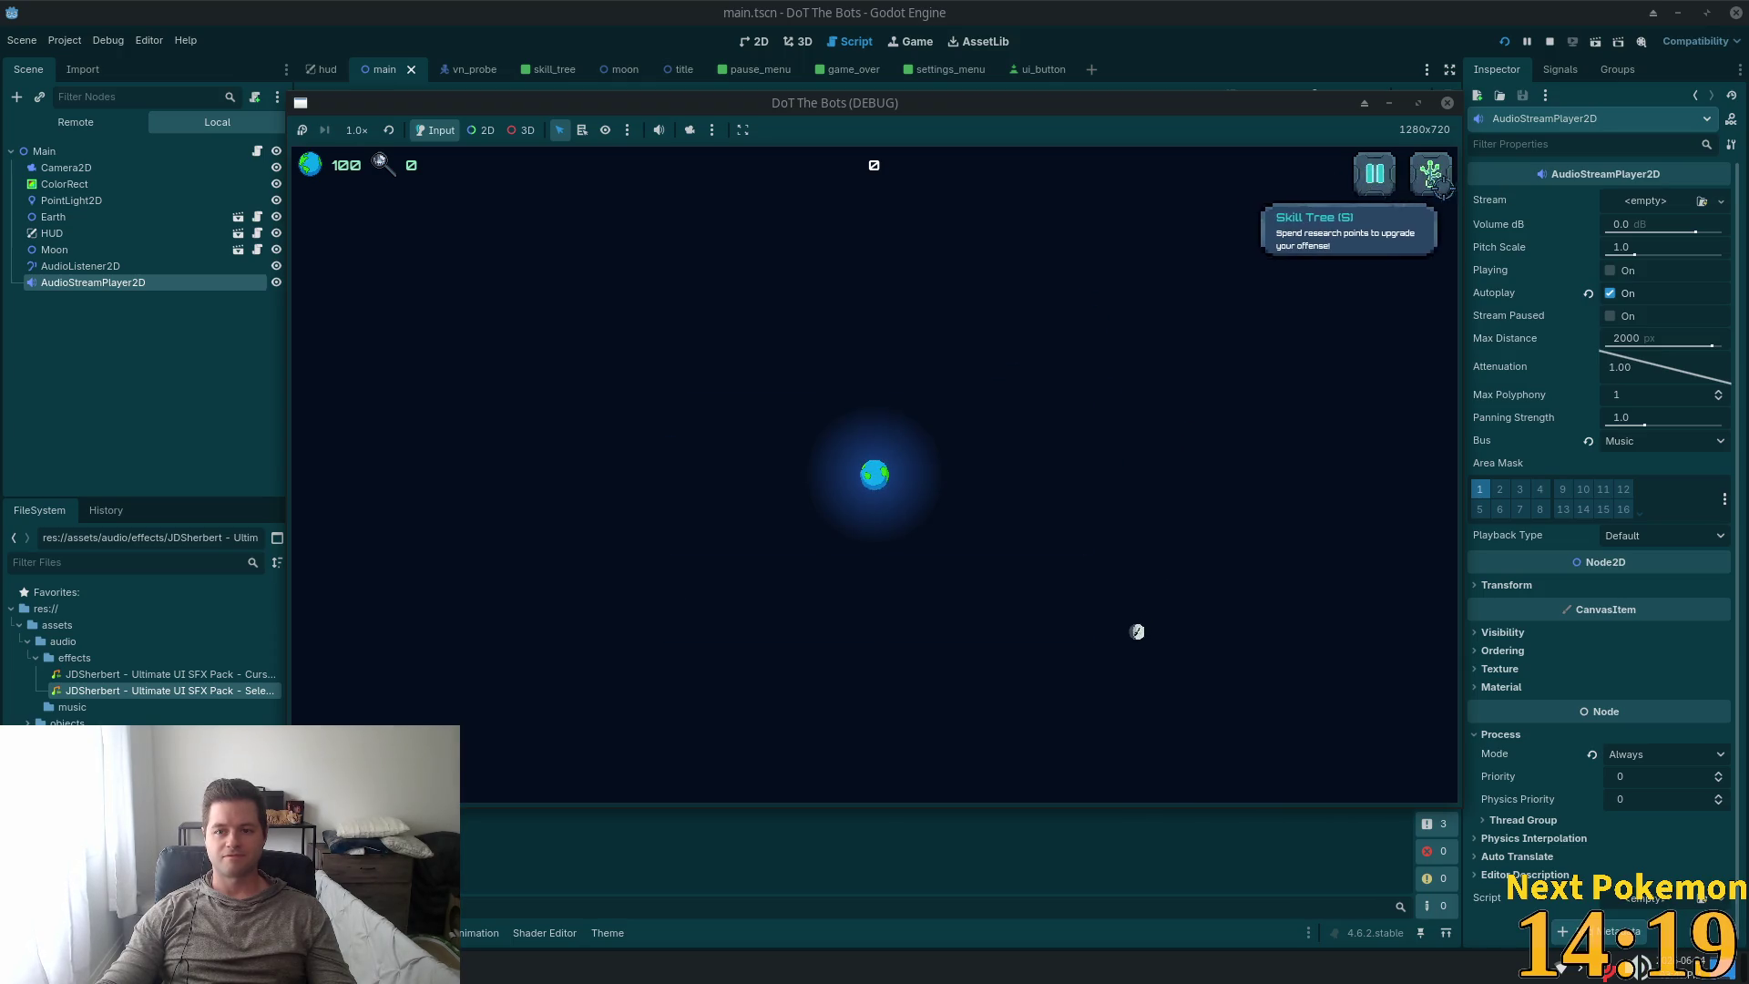
Reopen and close Settings, then quit to title and quit the game.
{"action": "left_click", "coordinate": [1376, 173]}
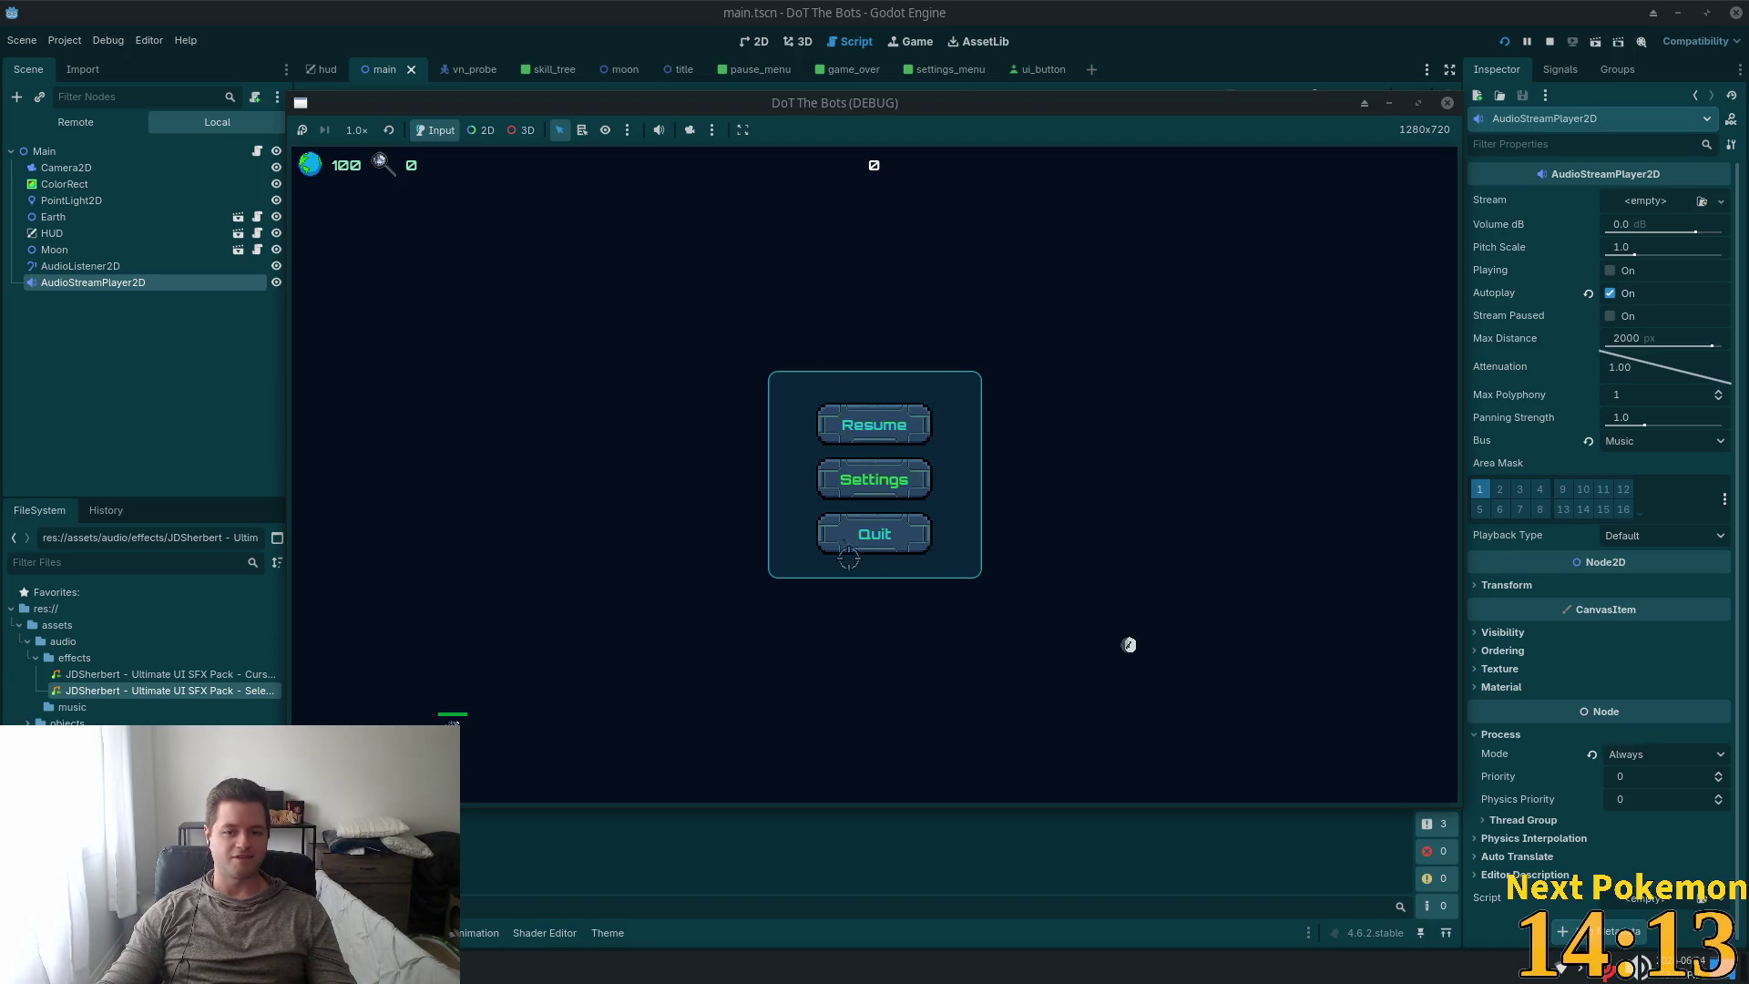
{"action": "left_click", "coordinate": [869, 480]}
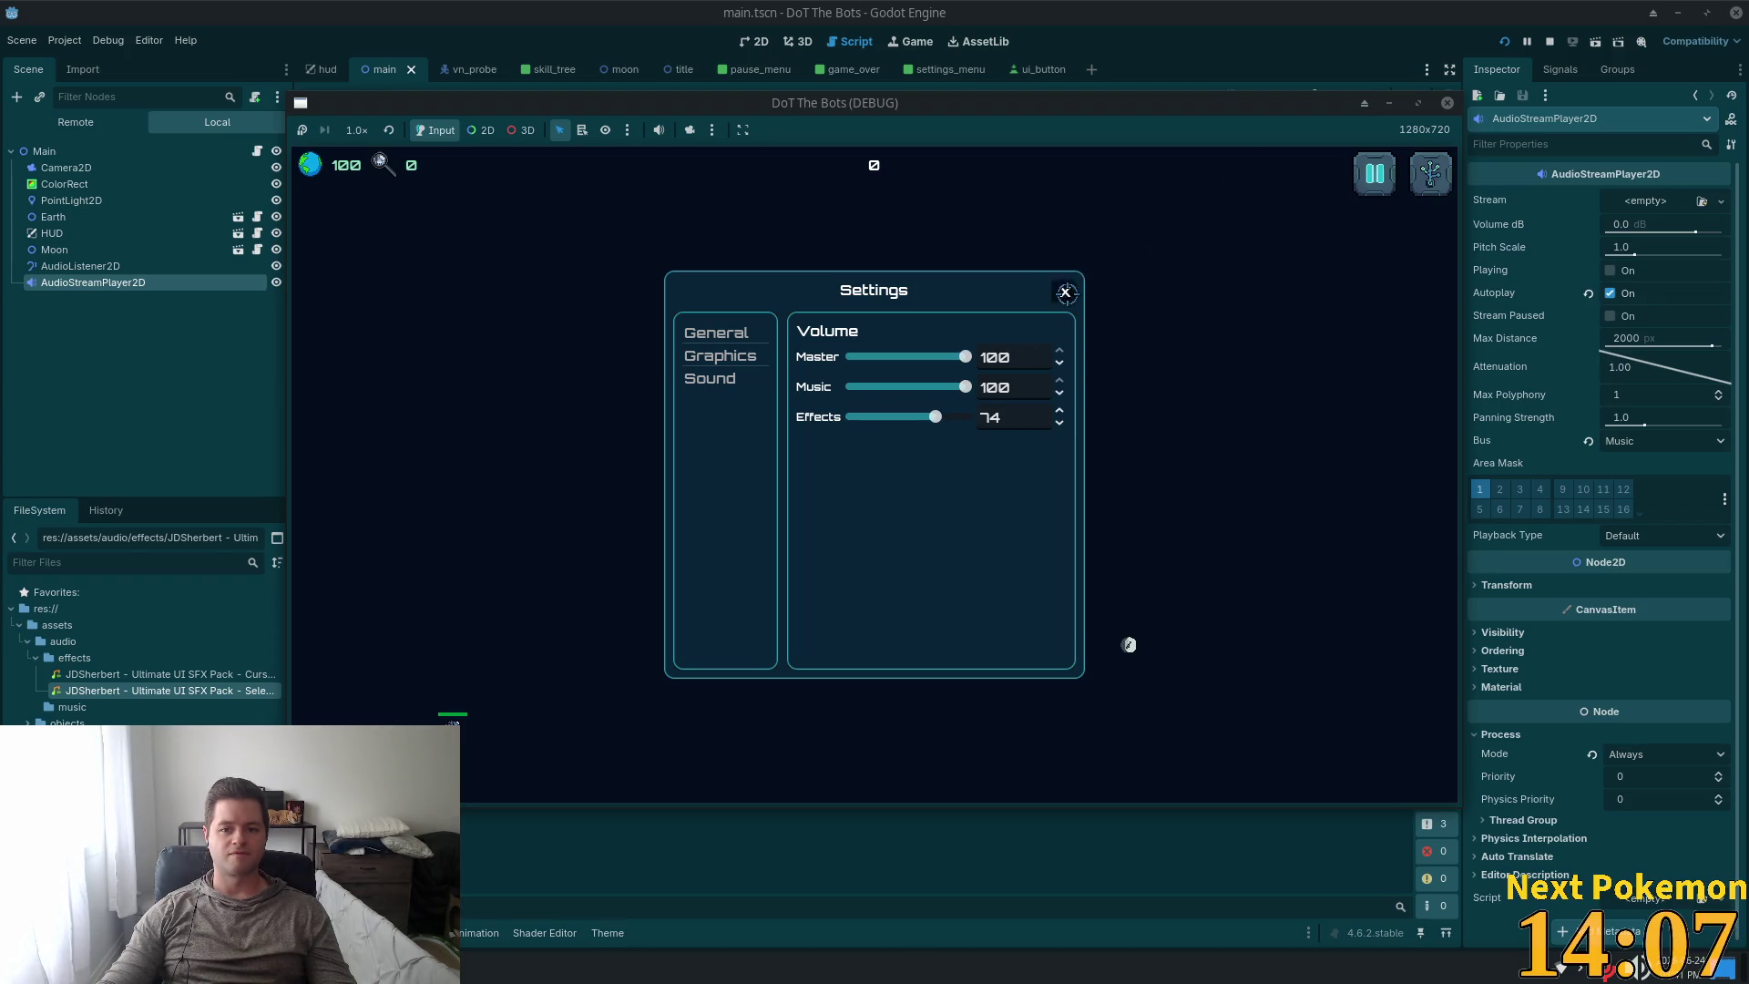
{"action": "left_click", "coordinate": [1062, 292]}
{"action": "key", "text": "Escape"}
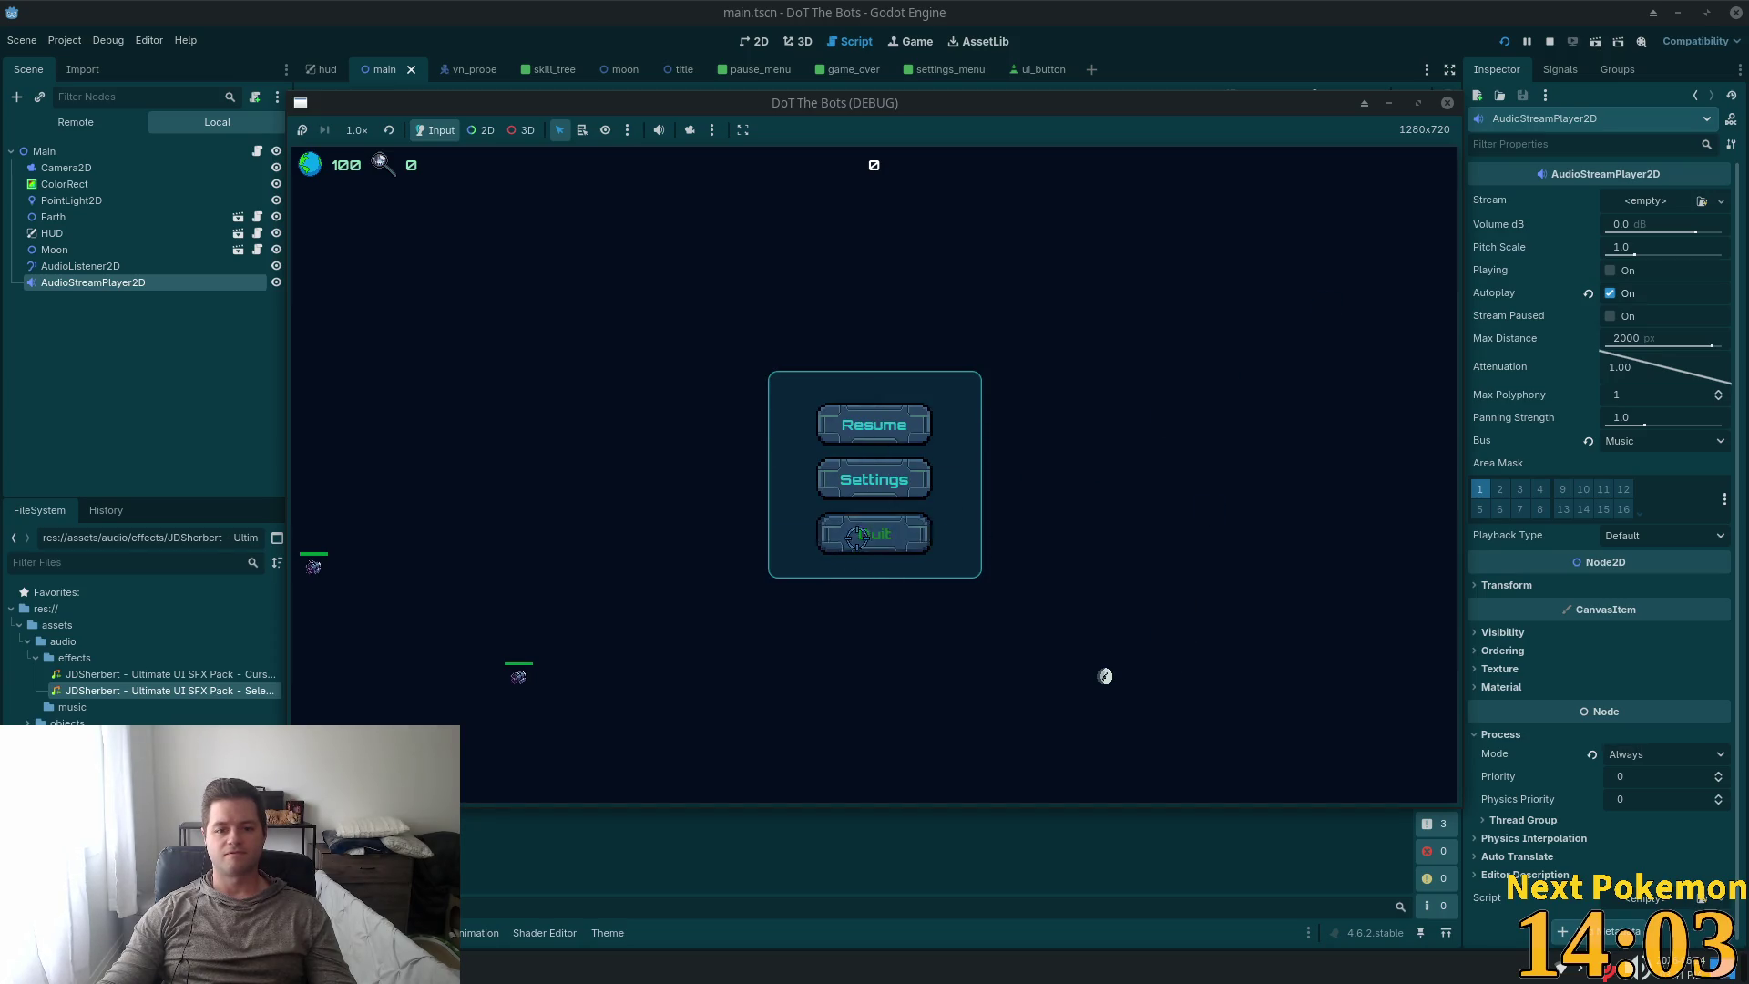
{"action": "left_click", "coordinate": [874, 534]}
{"action": "left_click", "coordinate": [874, 573]}
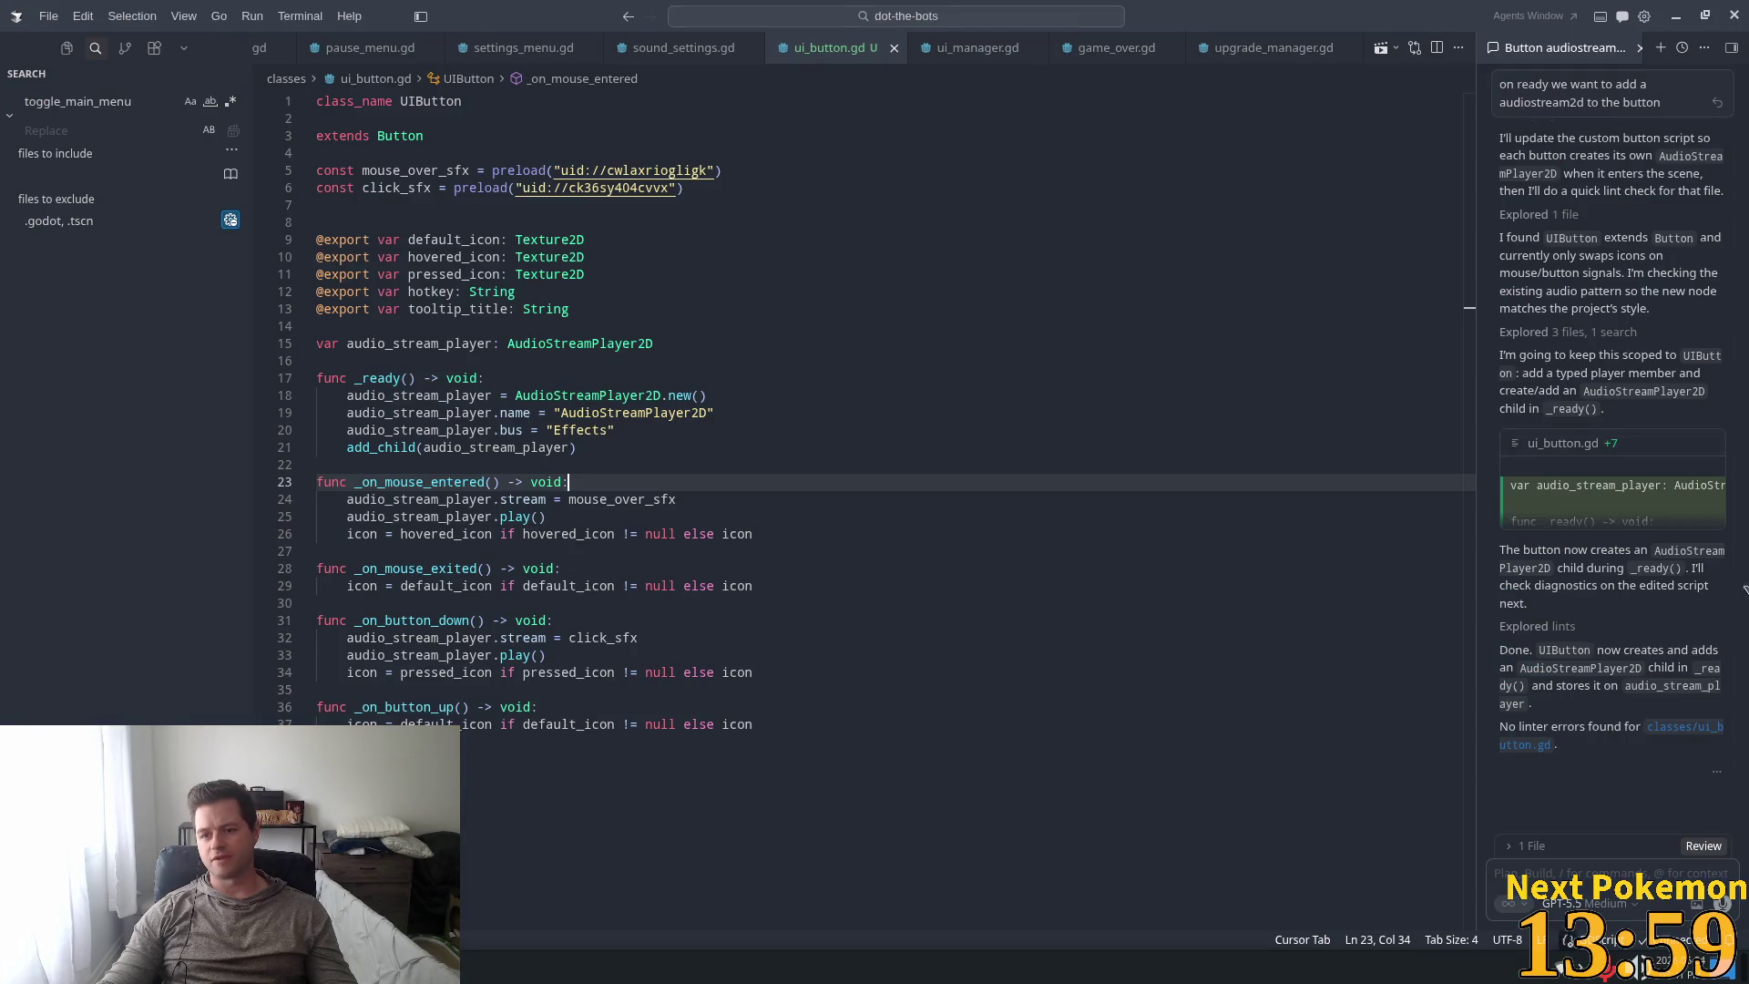
Preview the Cursor 1, 3, 4 and 5 sounds, settle on Cursor - 4, and return to Godot.
{"action": "key", "text": "alt+Tab"}
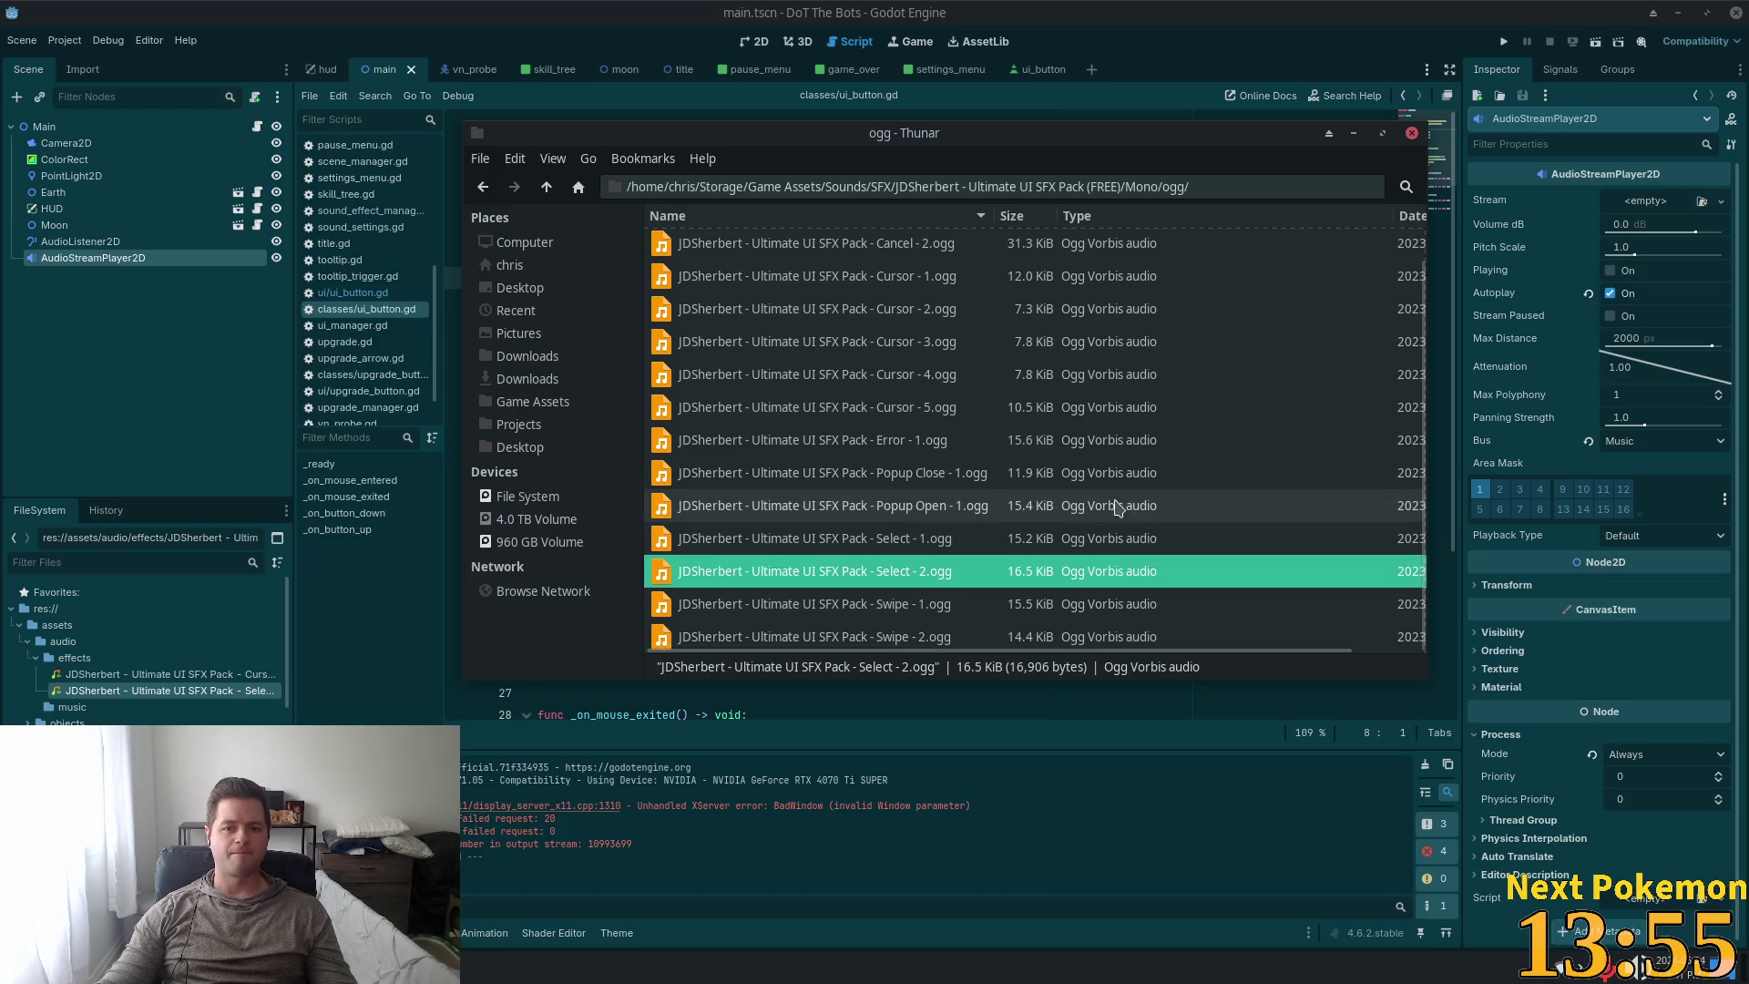
{"action": "double_click", "coordinate": [838, 376]}
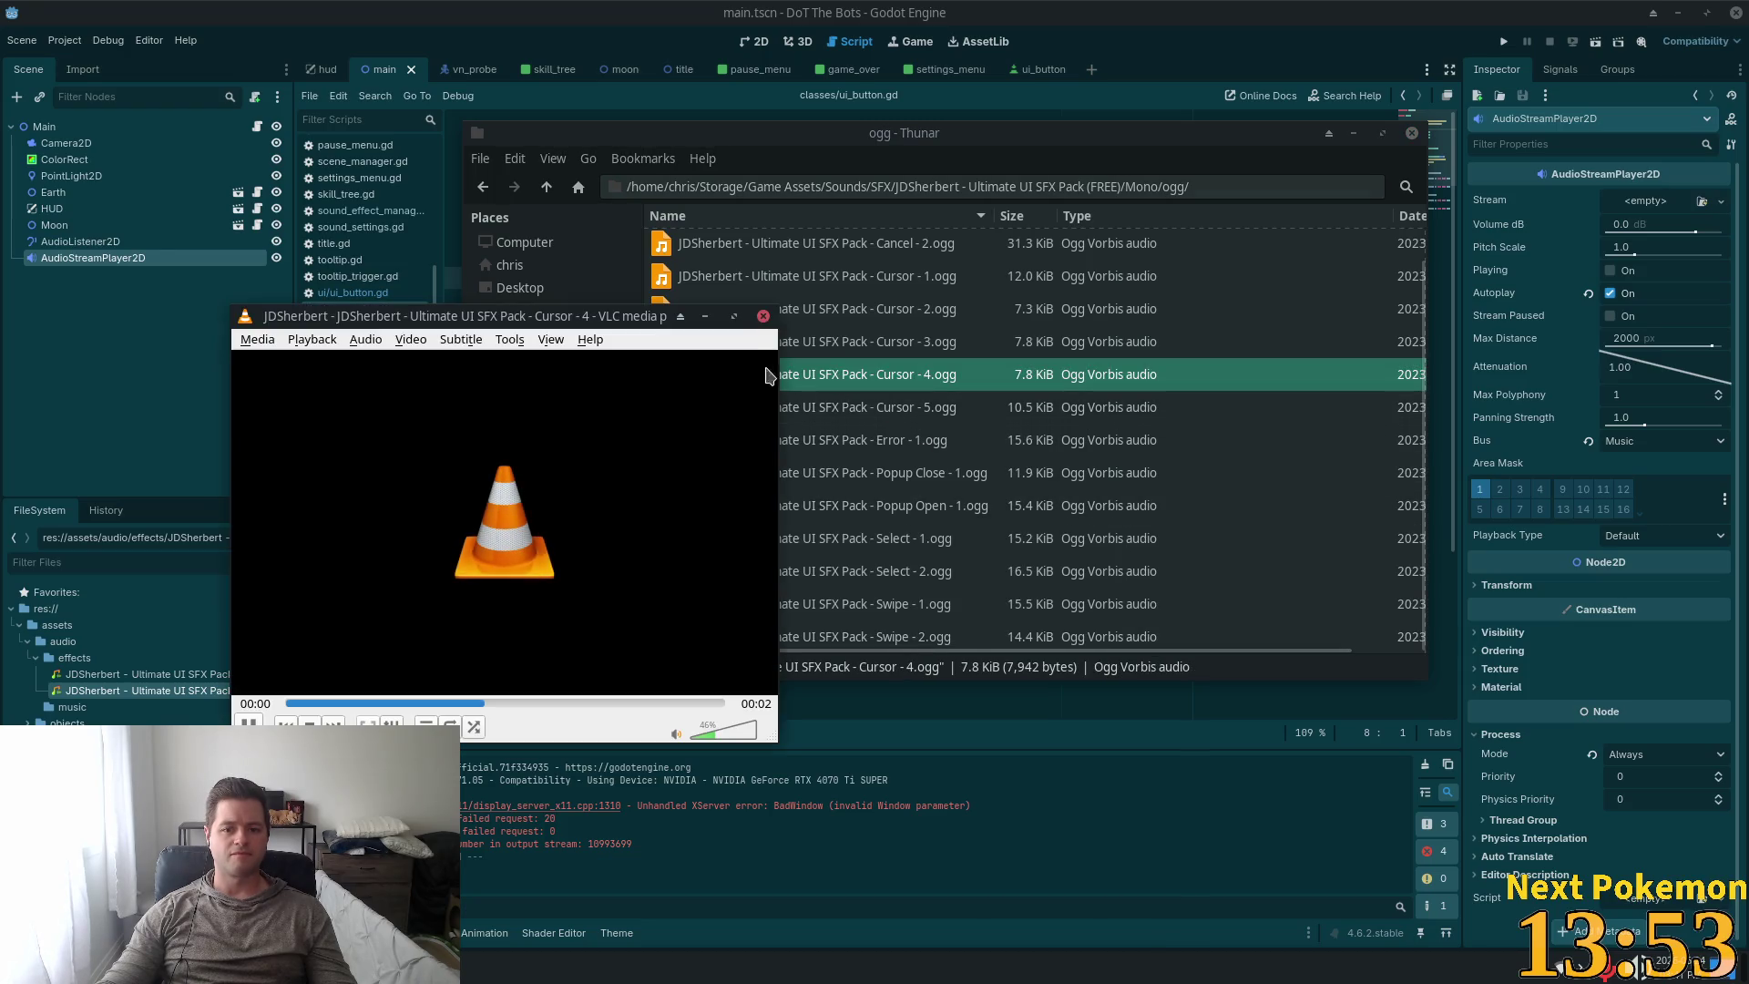
{"action": "double_click", "coordinate": [850, 405]}
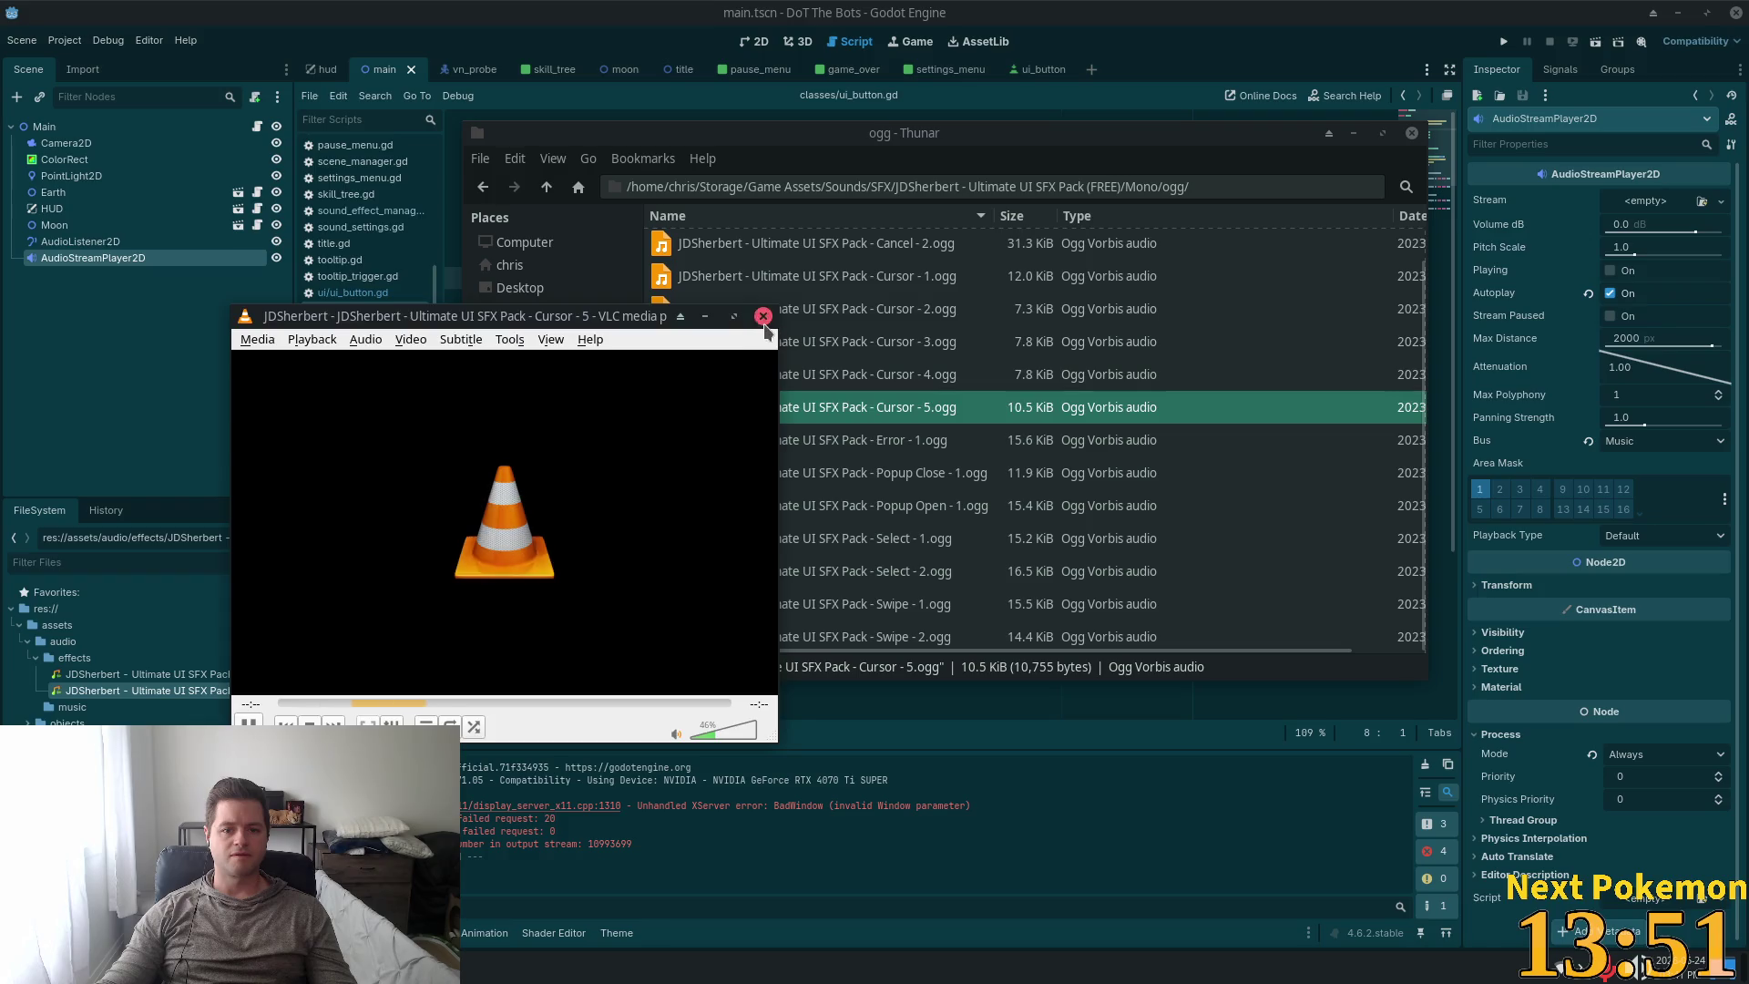
{"action": "double_click", "coordinate": [889, 339]}
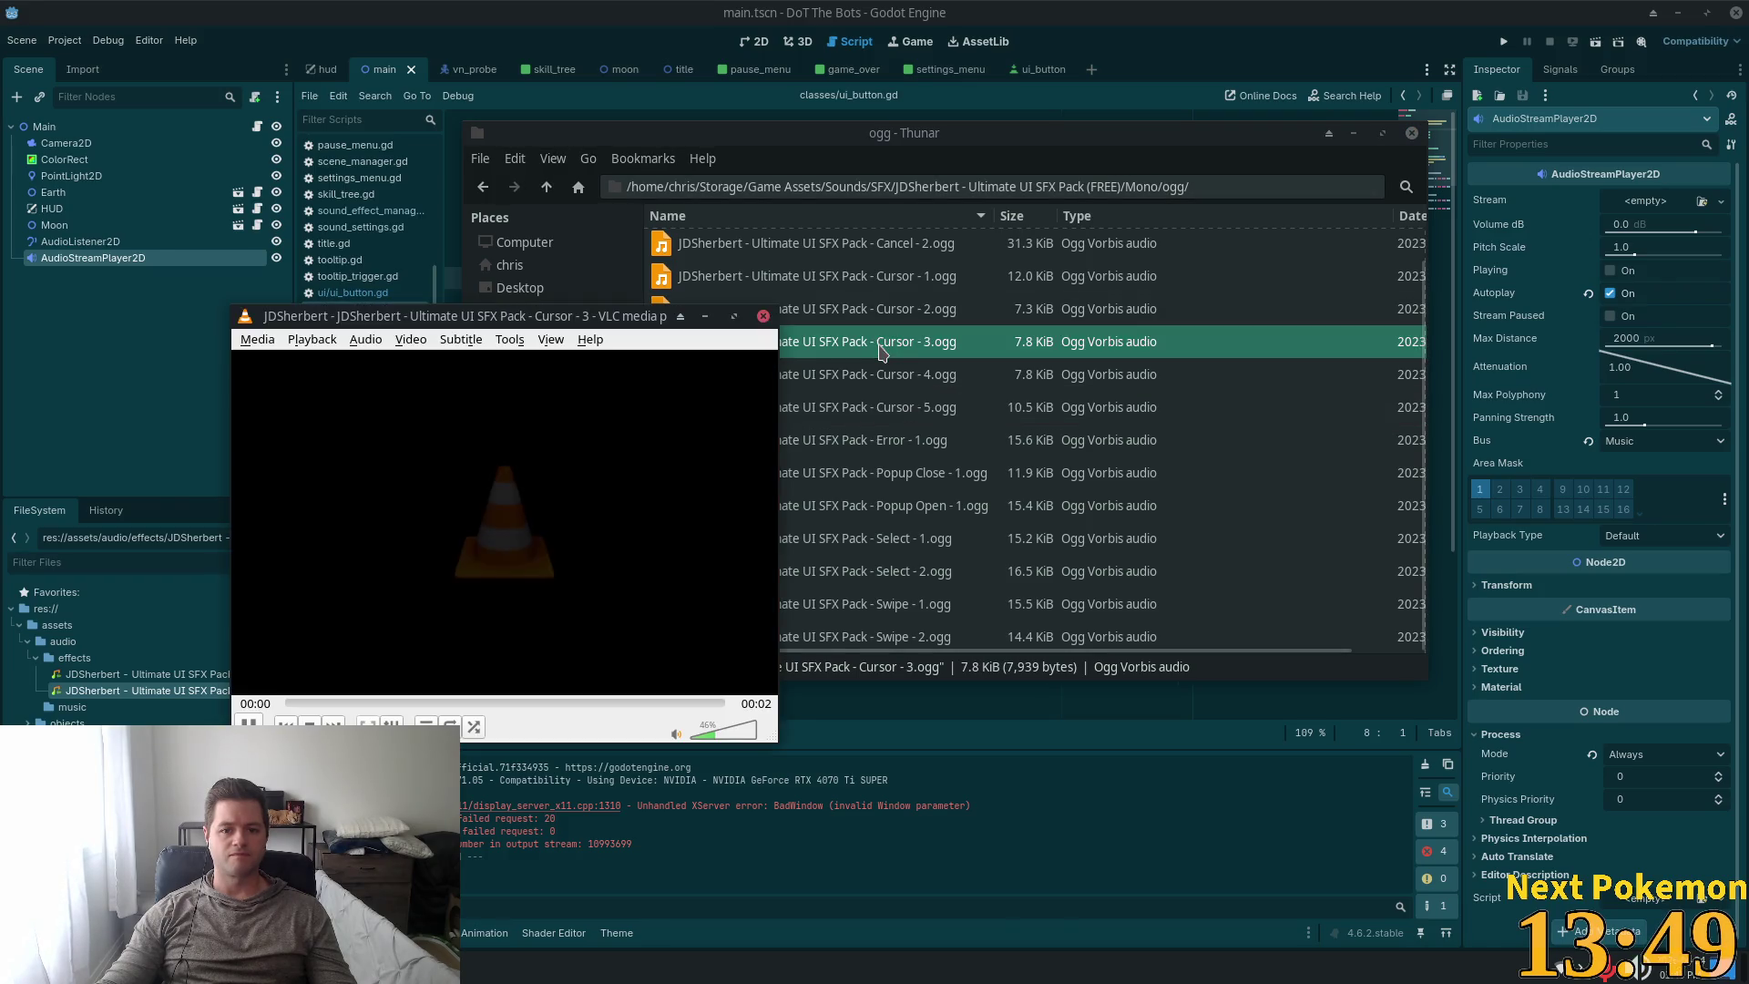
{"action": "double_click", "coordinate": [856, 276]}
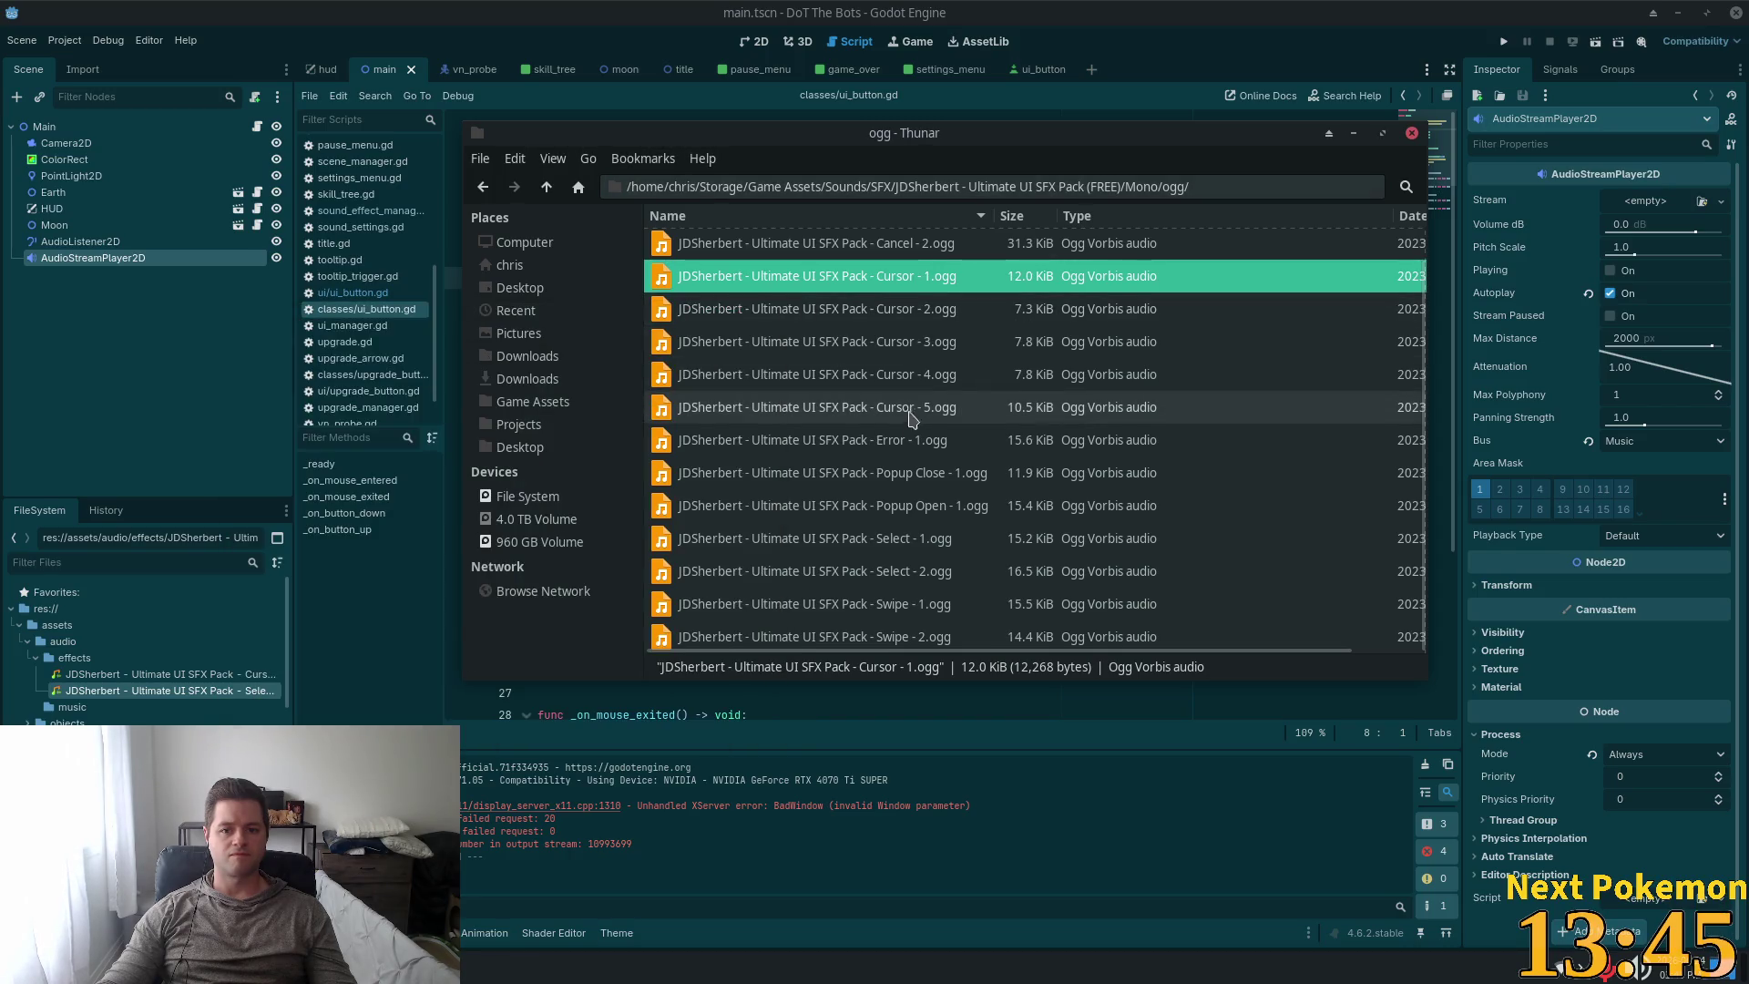
{"action": "double_click", "coordinate": [934, 376]}
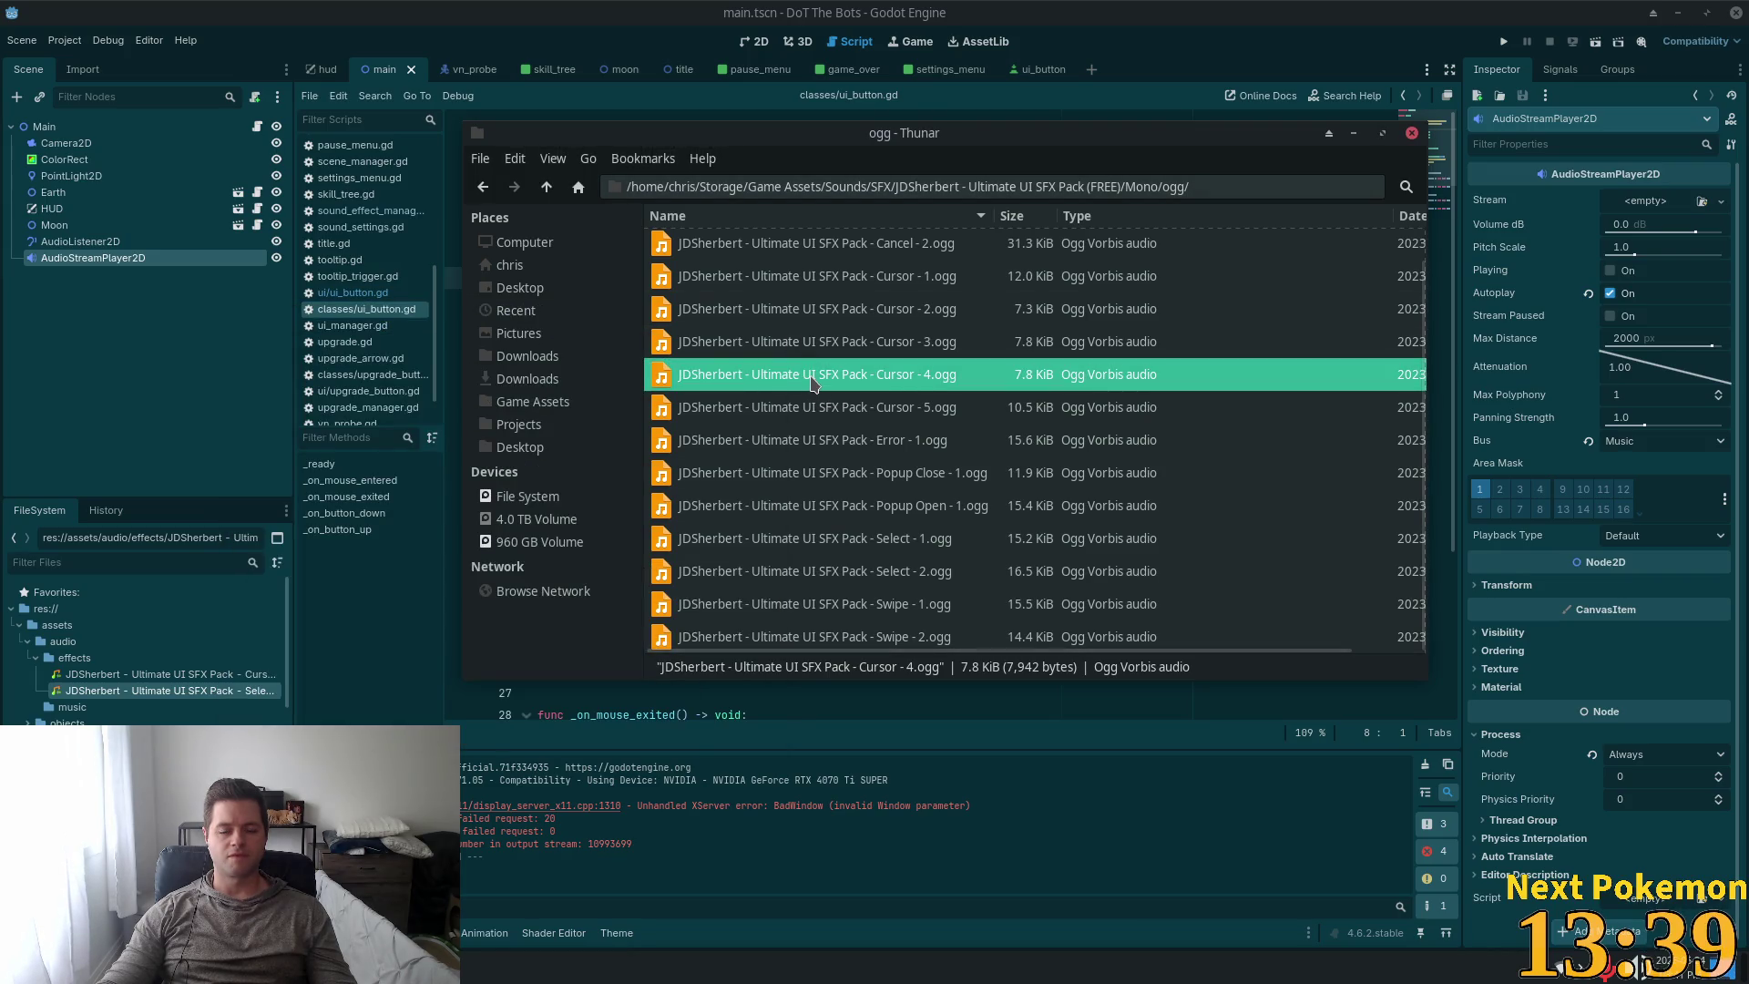
{"action": "double_click", "coordinate": [824, 375]}
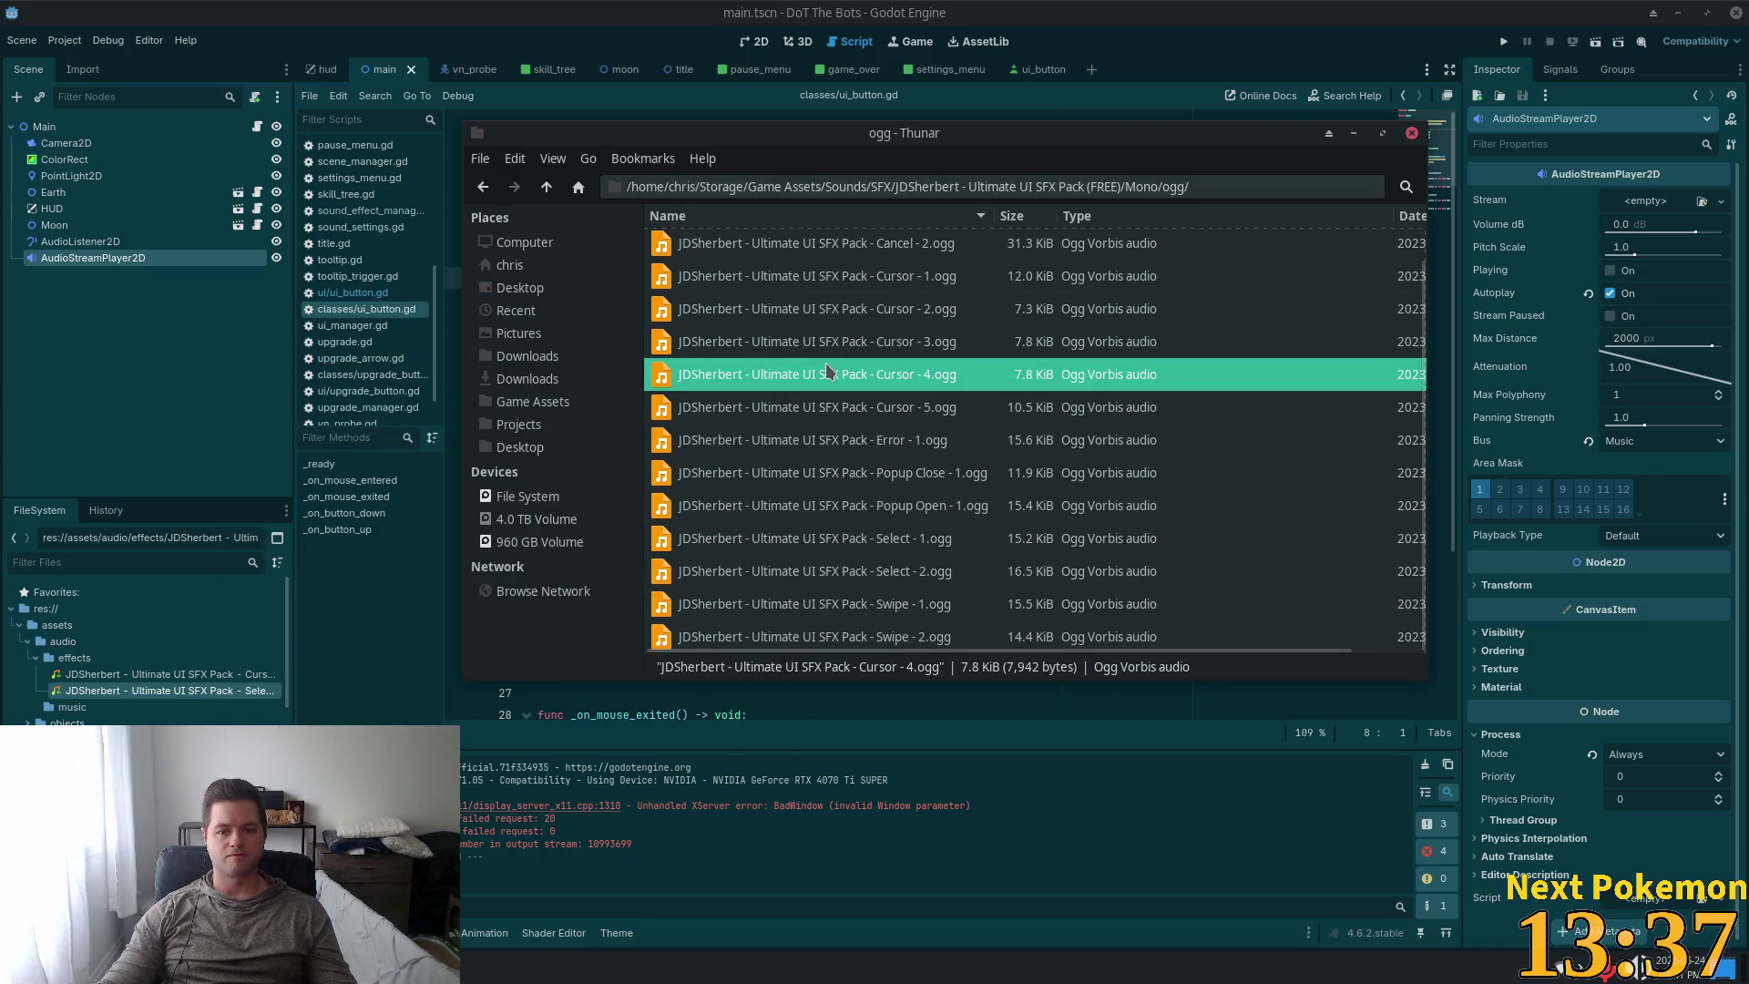
{"action": "double_click", "coordinate": [813, 382]}
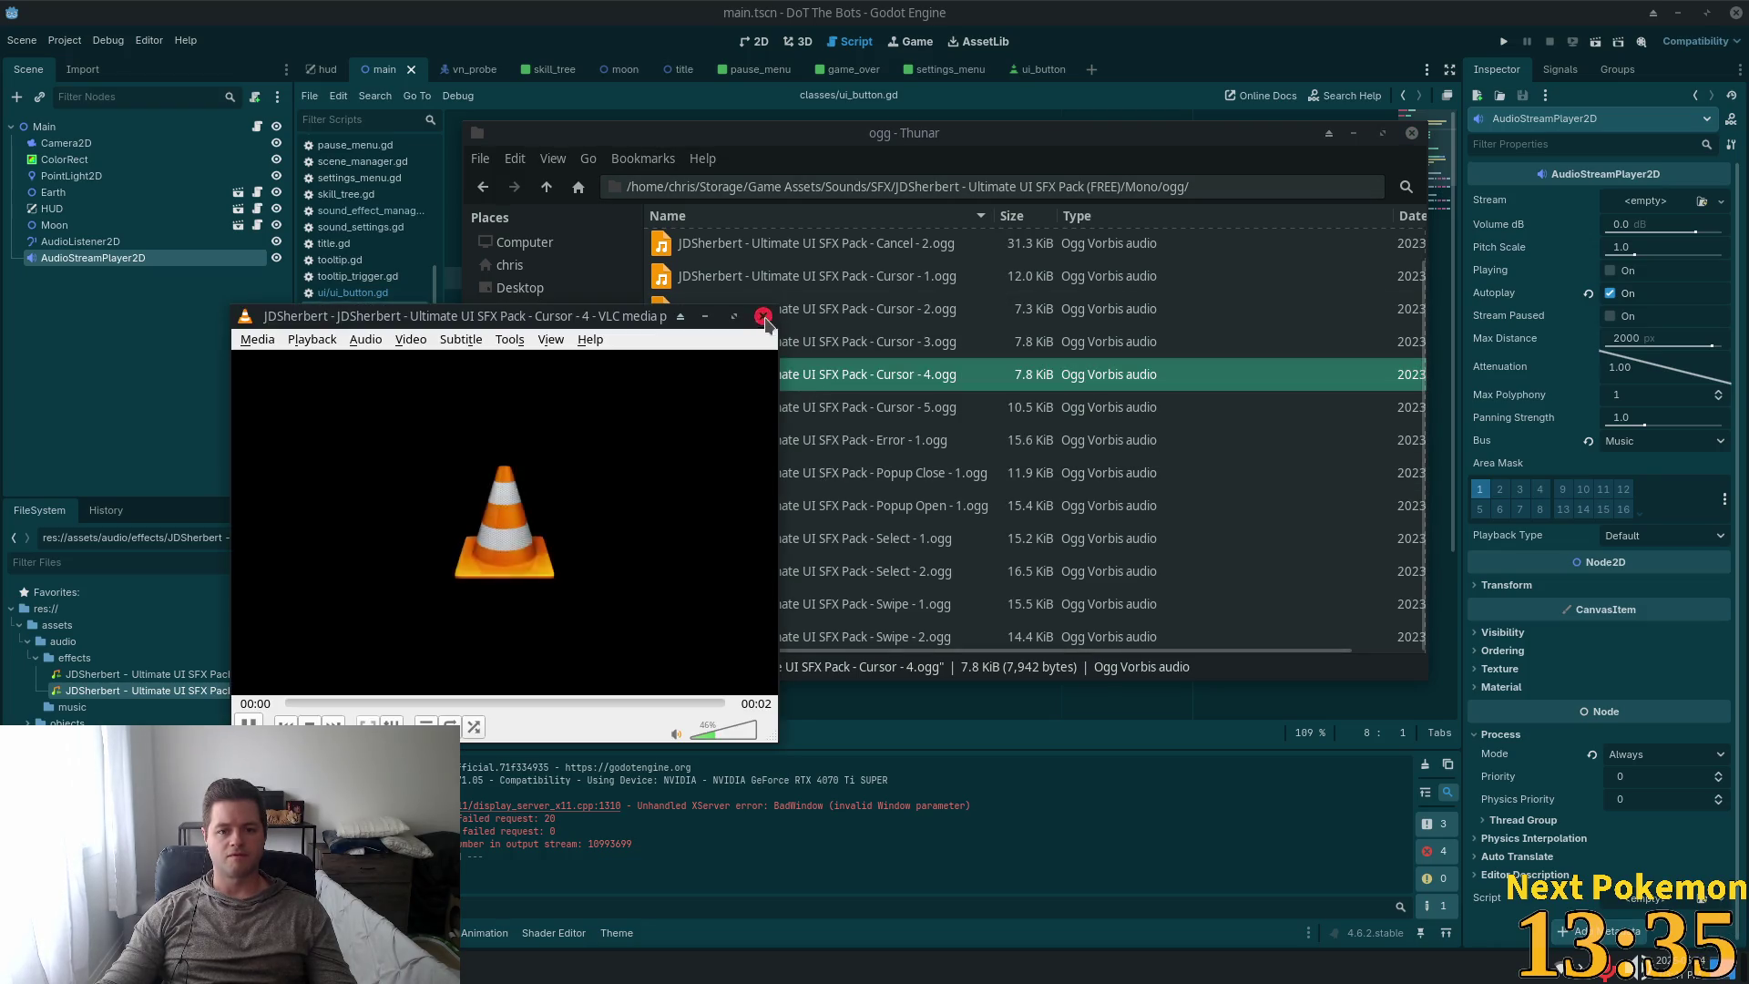
{"action": "left_click", "coordinate": [146, 674]}
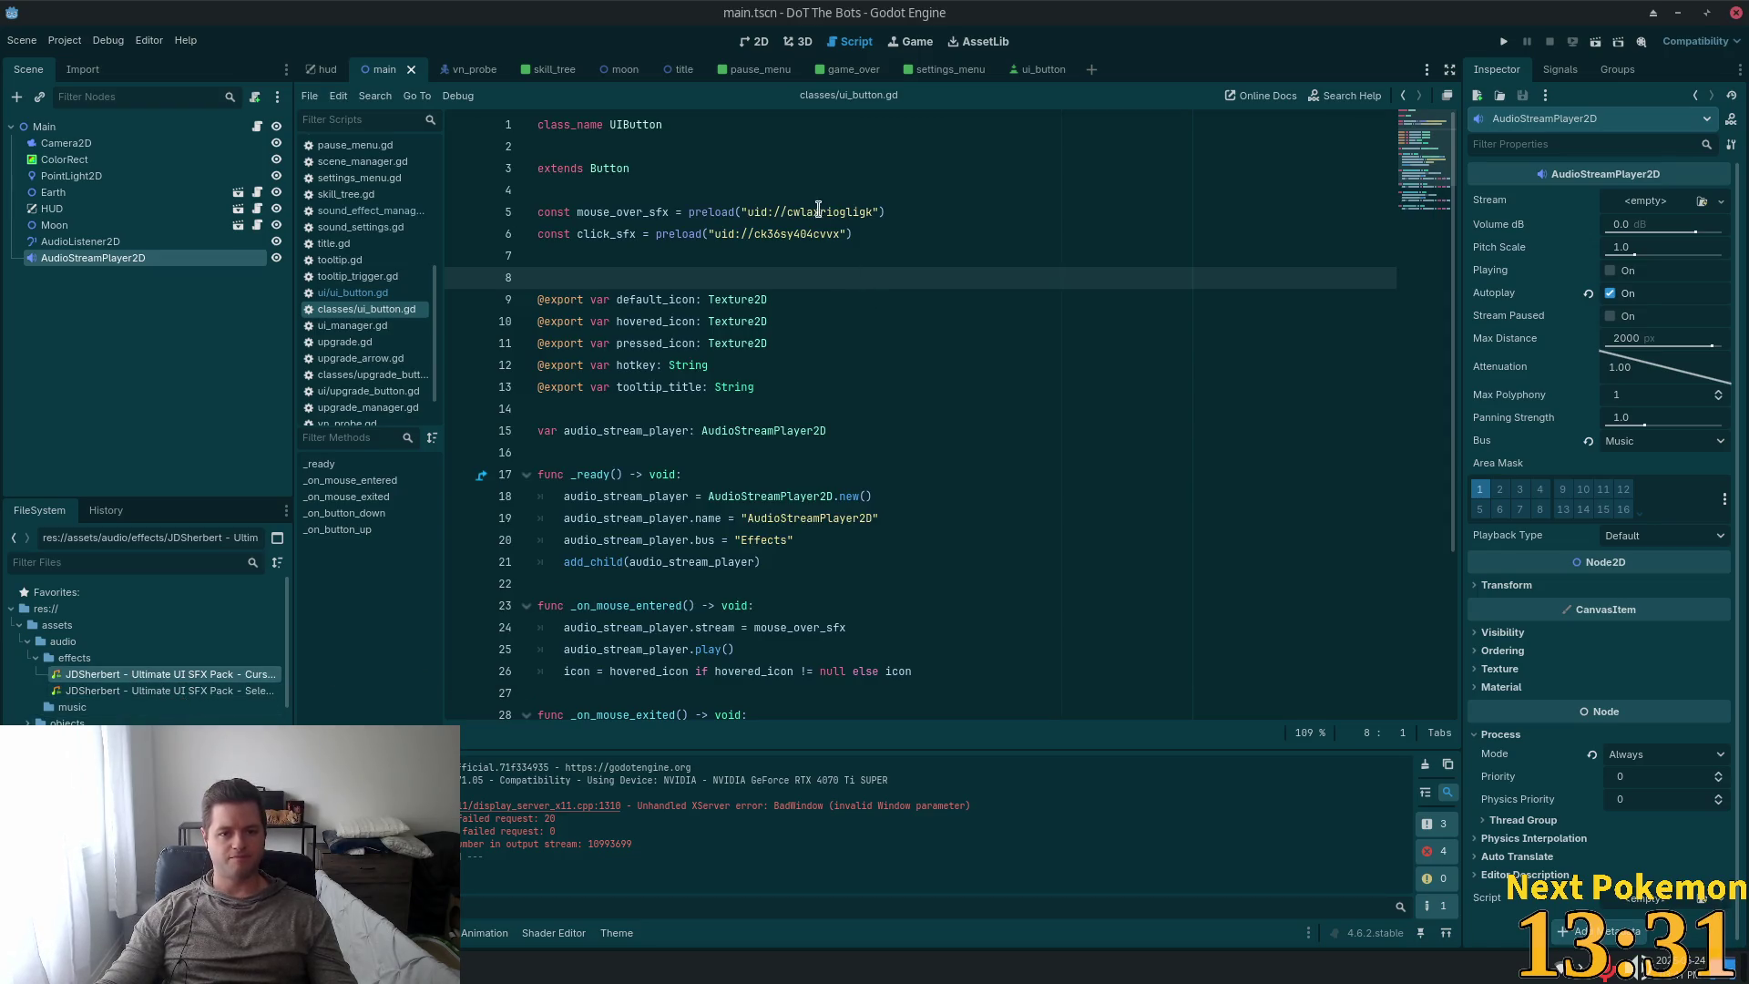
Delete the old cursor sound file from the project.
{"action": "mouse_move", "coordinate": [888, 214]}
{"action": "left_mouse_down"}
{"action": "mouse_move", "coordinate": [555, 214]}
{"action": "mouse_move", "coordinate": [734, 212]}
{"action": "left_mouse_up"}
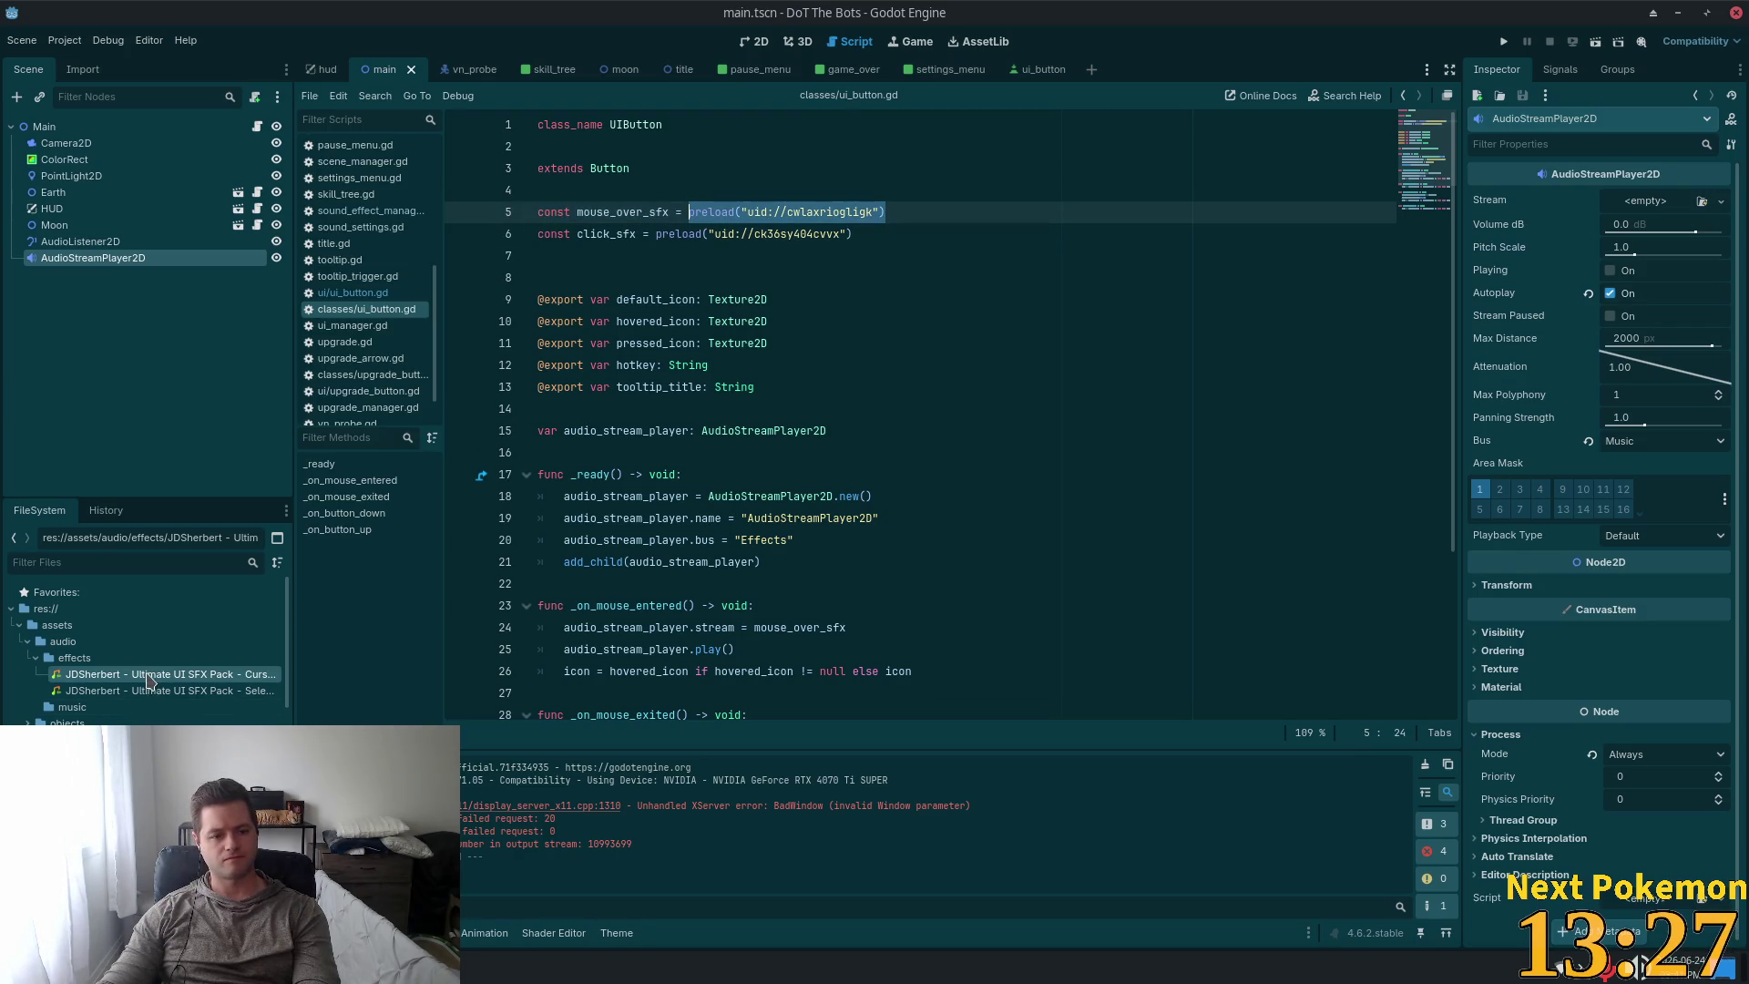
{"action": "key", "text": "Delete"}
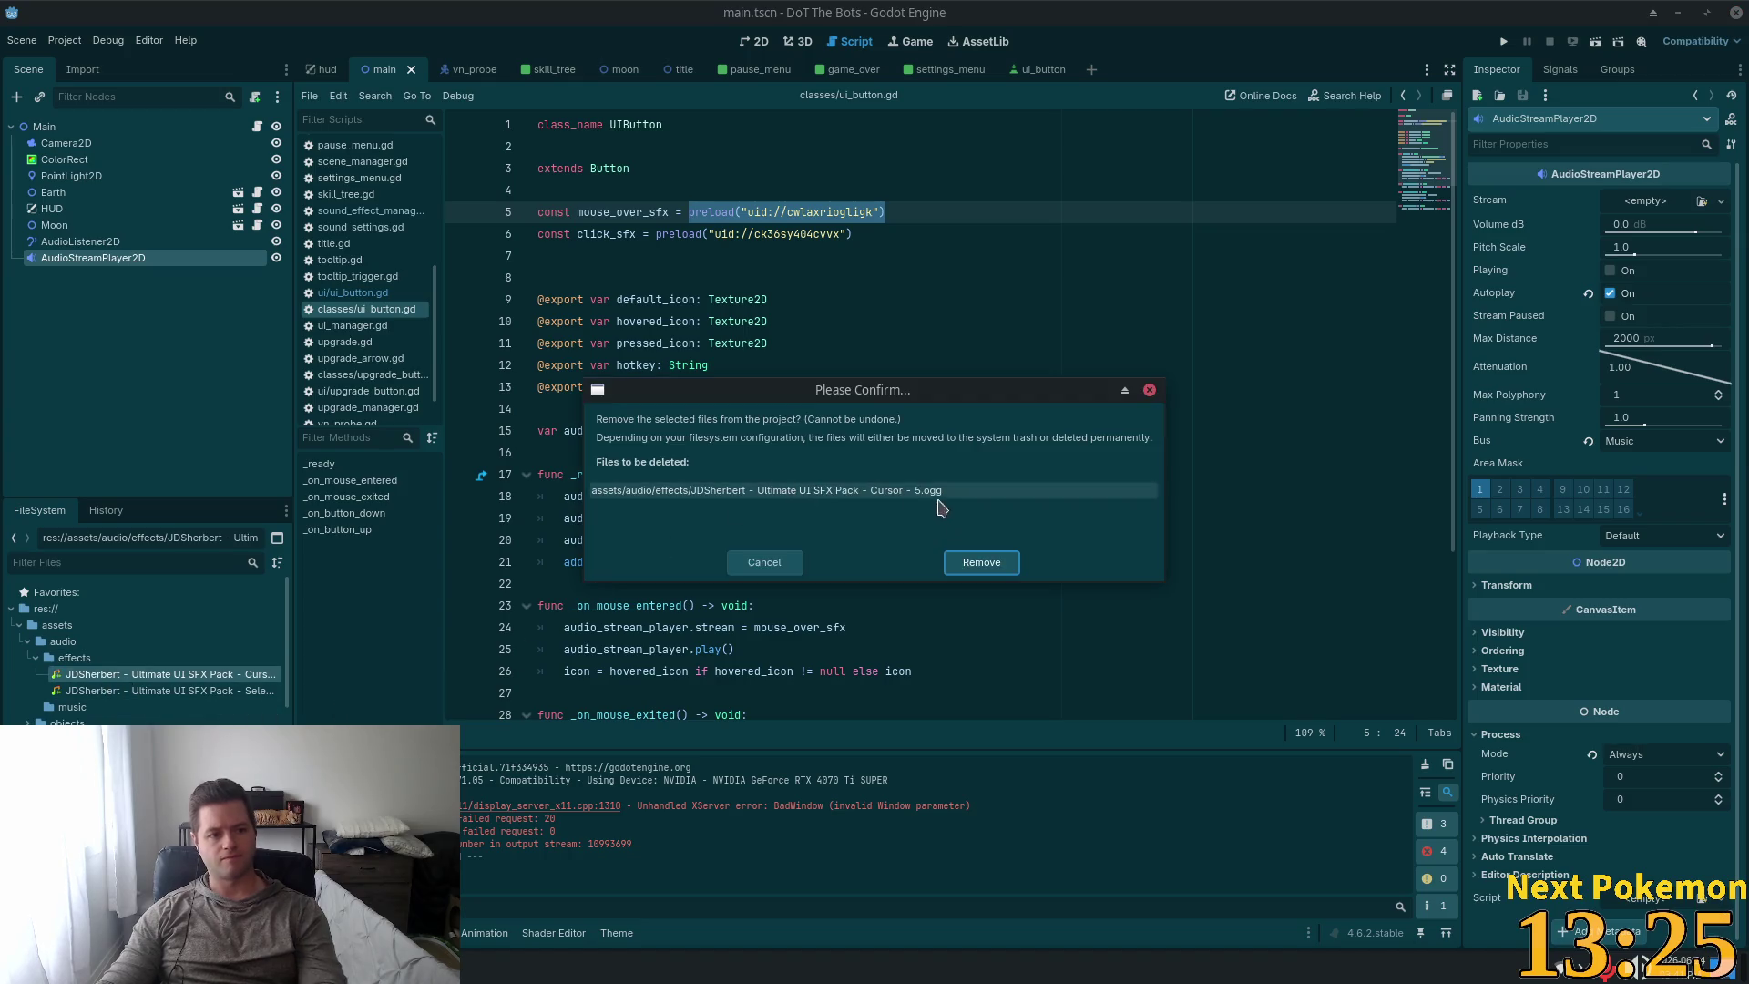
{"action": "left_click", "coordinate": [982, 565]}
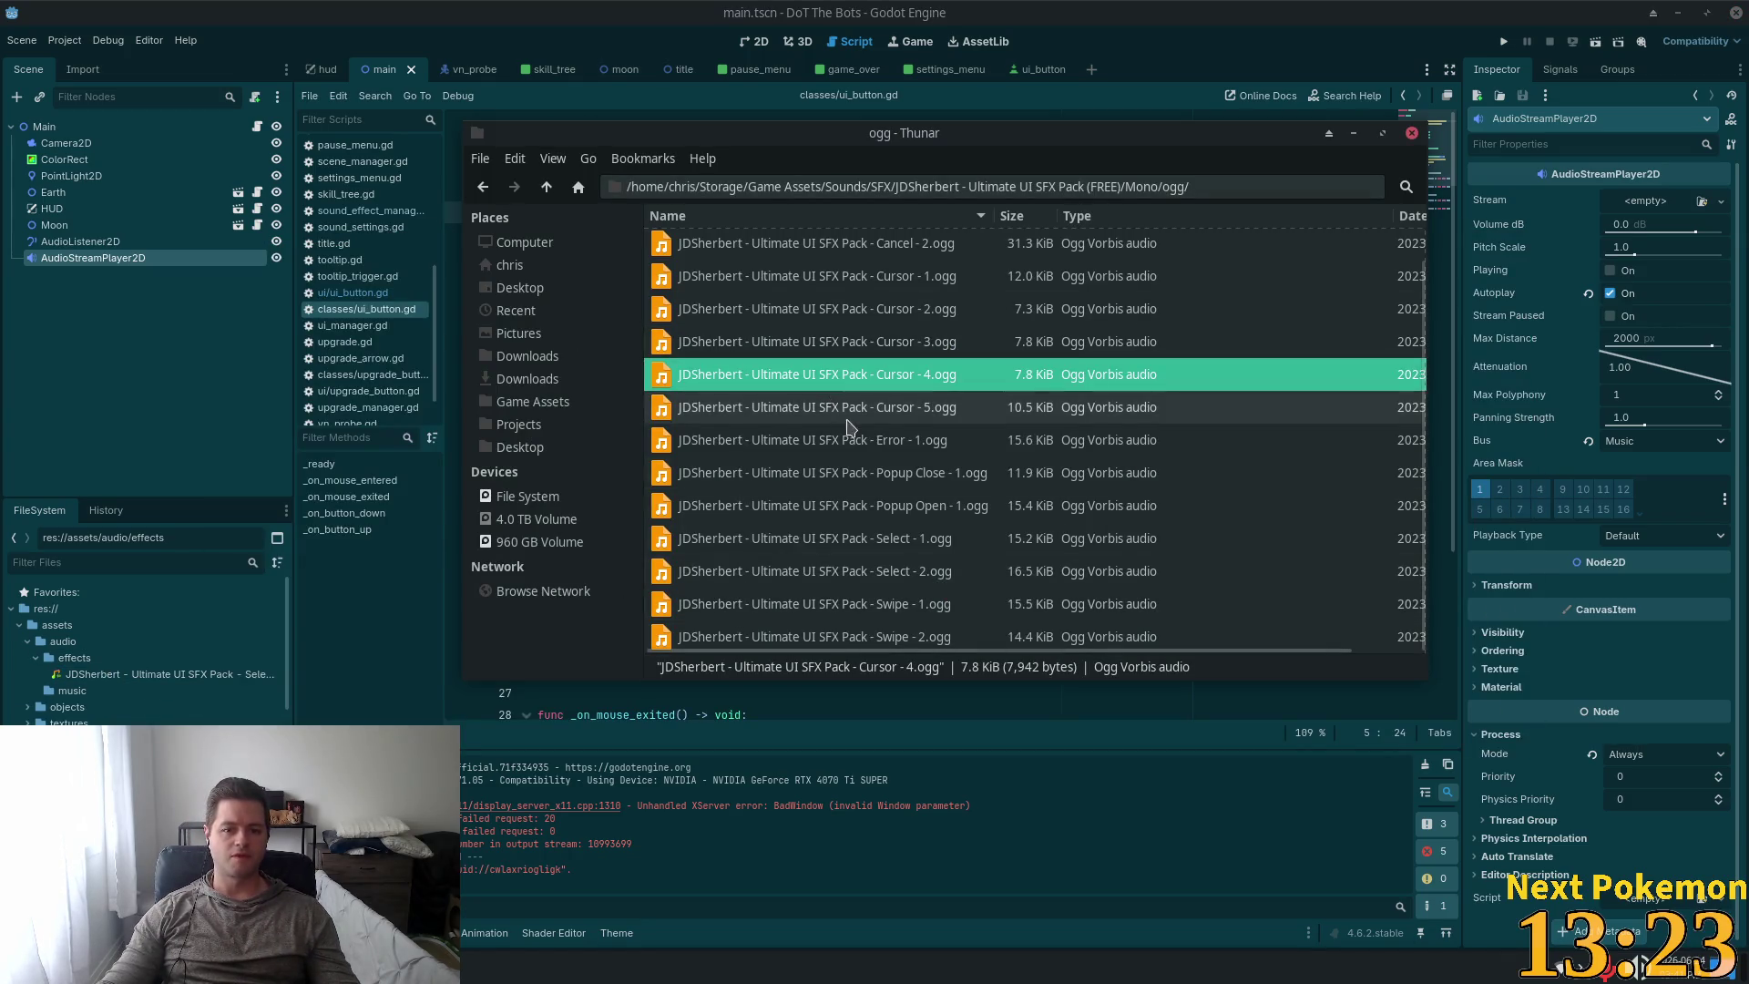
Add Cursor - 4.ogg to effects, preload it as mouse_over_sfx, save the script, and run the game.
{"action": "mouse_move", "coordinate": [190, 566]}
{"action": "left_mouse_down"}
{"action": "mouse_move", "coordinate": [70, 665]}
{"action": "mouse_move", "coordinate": [129, 664]}
{"action": "left_mouse_up"}
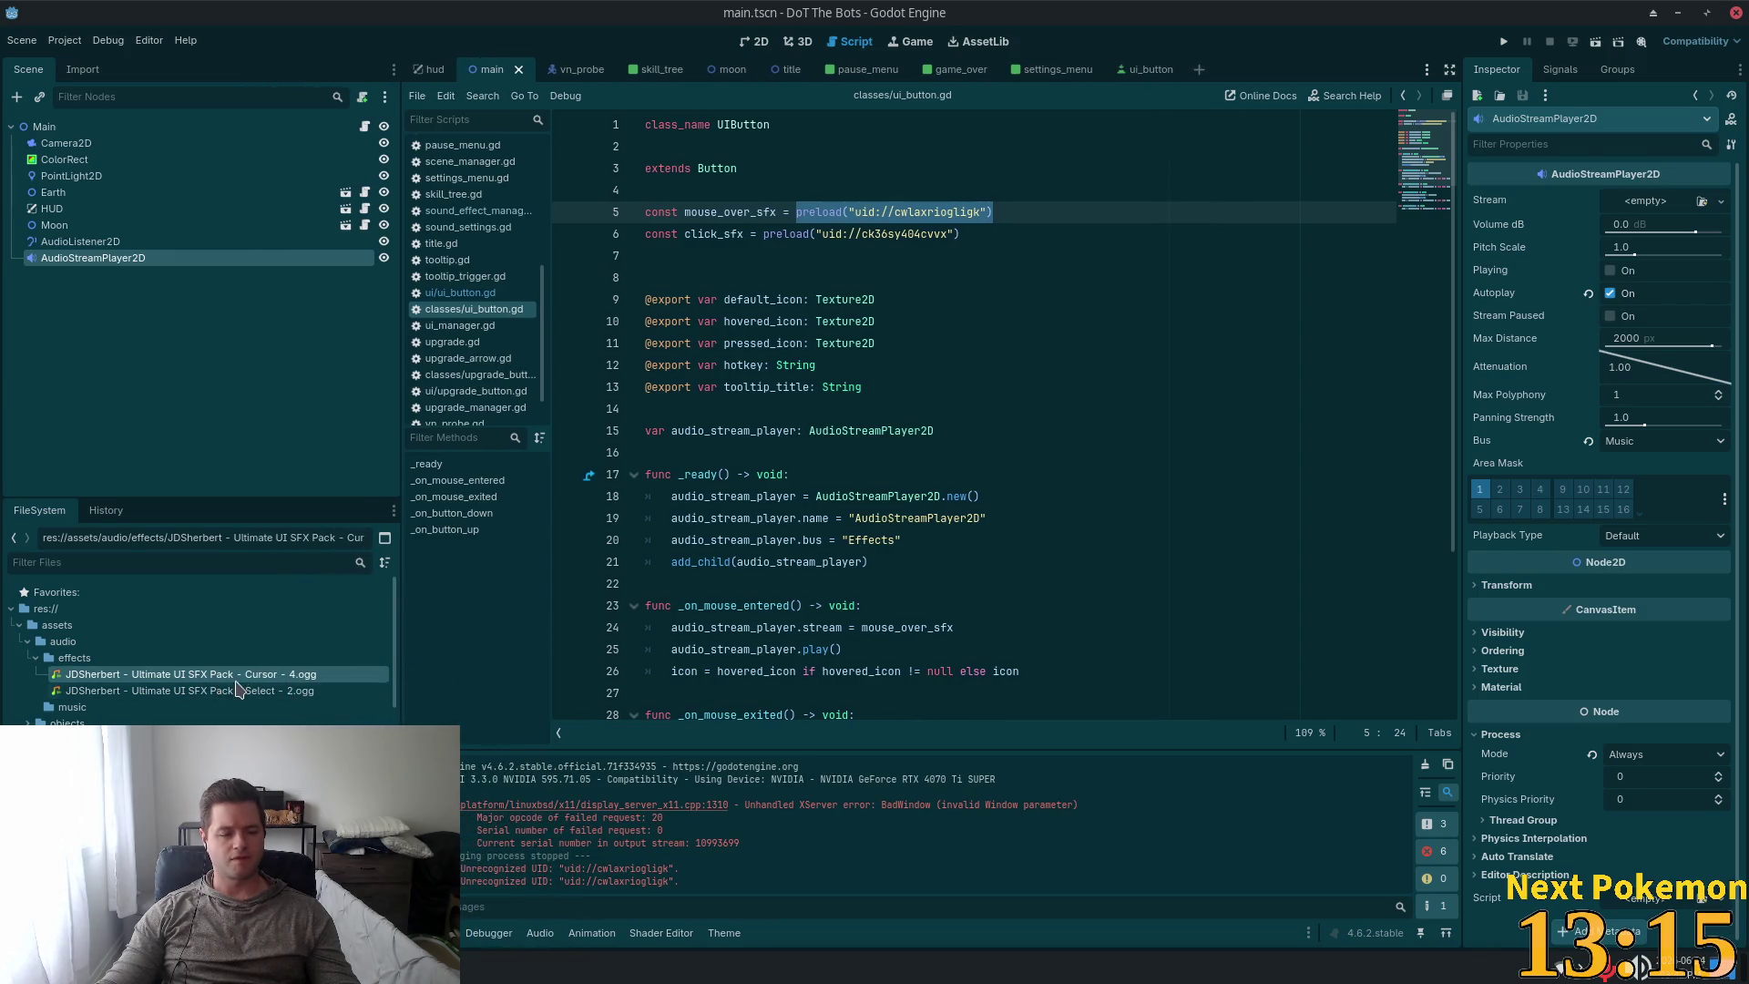
{"action": "mouse_move", "coordinate": [200, 683]}
{"action": "left_mouse_down"}
{"action": "mouse_move", "coordinate": [1007, 215]}
{"action": "mouse_move", "coordinate": [893, 215]}
{"action": "left_mouse_up"}
{"action": "key", "text": "ctrl+s"}
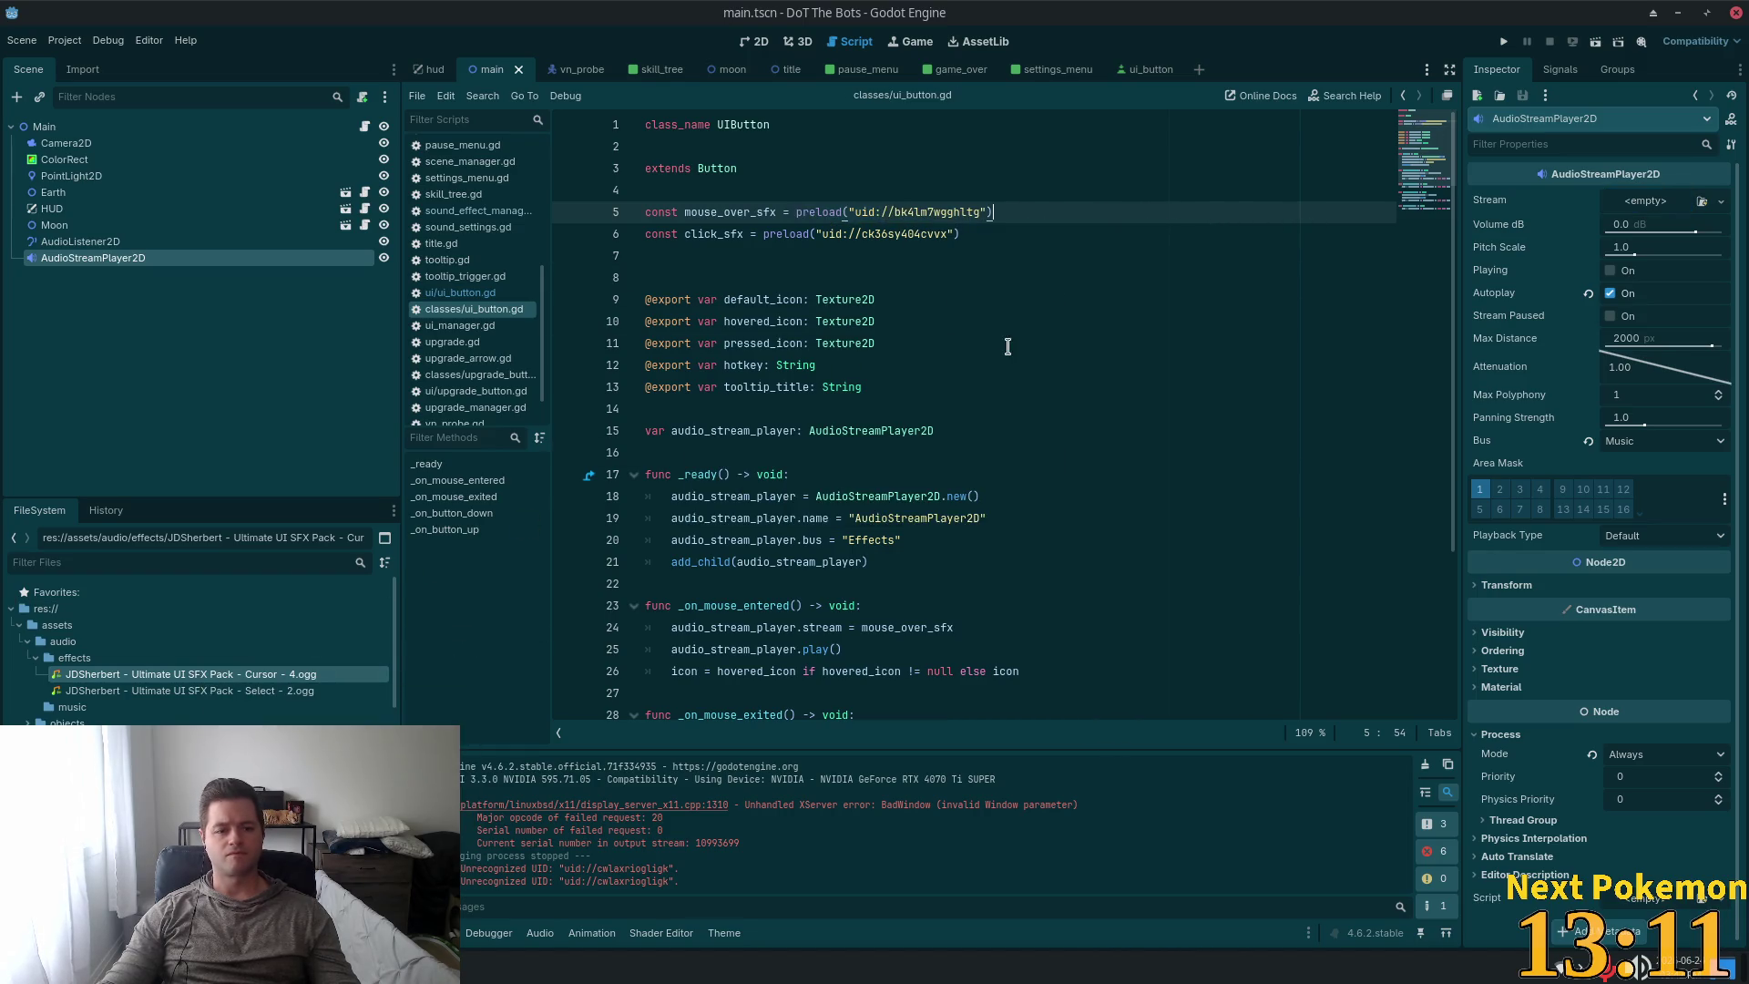
{"action": "left_click", "coordinate": [1502, 41]}
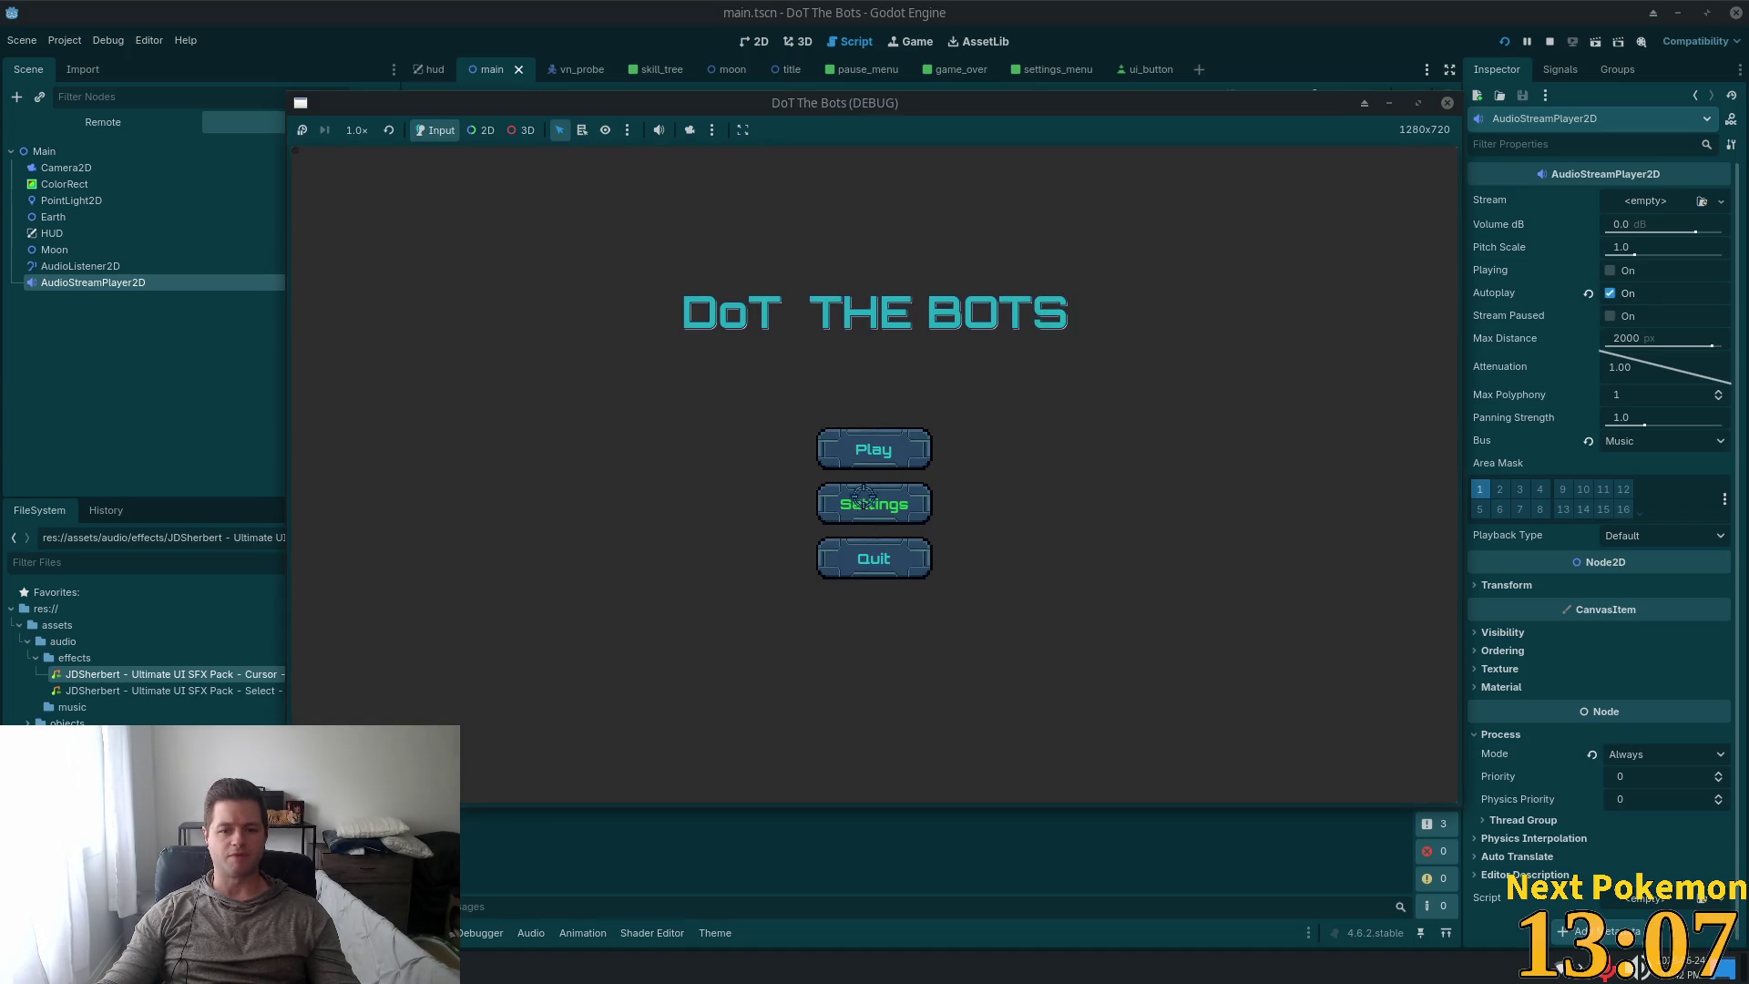
Start a match, pause it, and lower the Effects volume to 53 in Settings.
{"action": "left_click", "coordinate": [880, 444]}
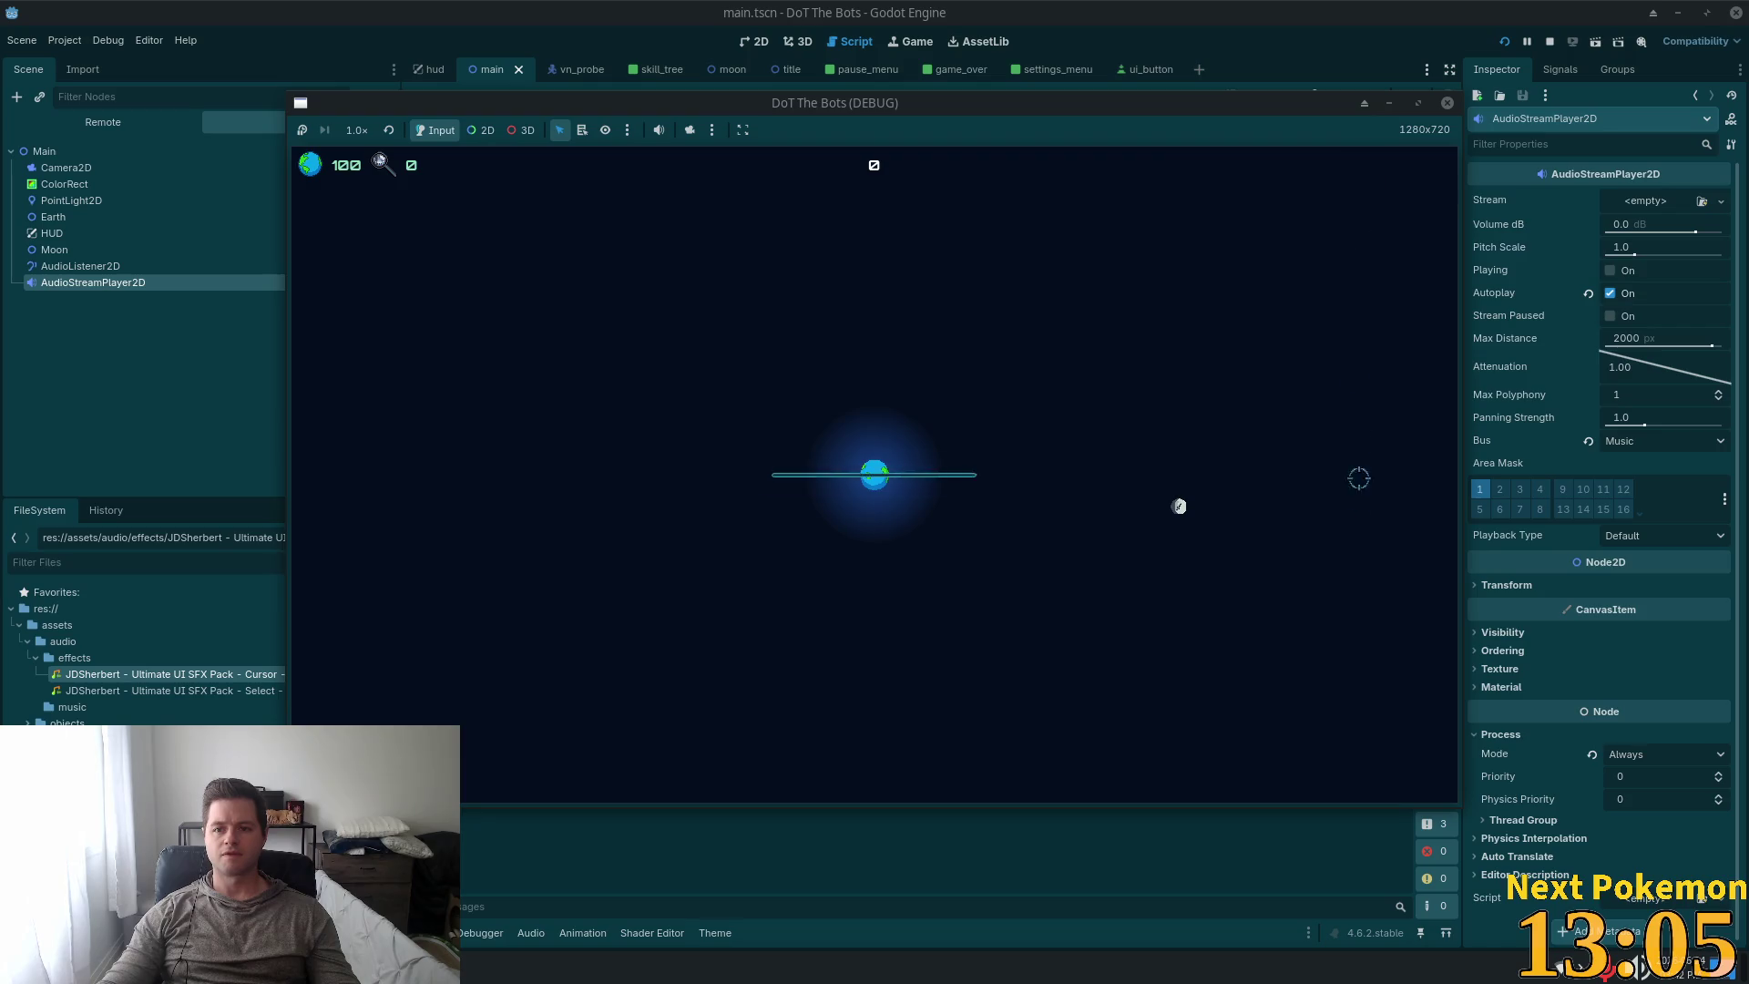
{"action": "key", "text": "Escape"}
{"action": "left_click", "coordinate": [874, 483]}
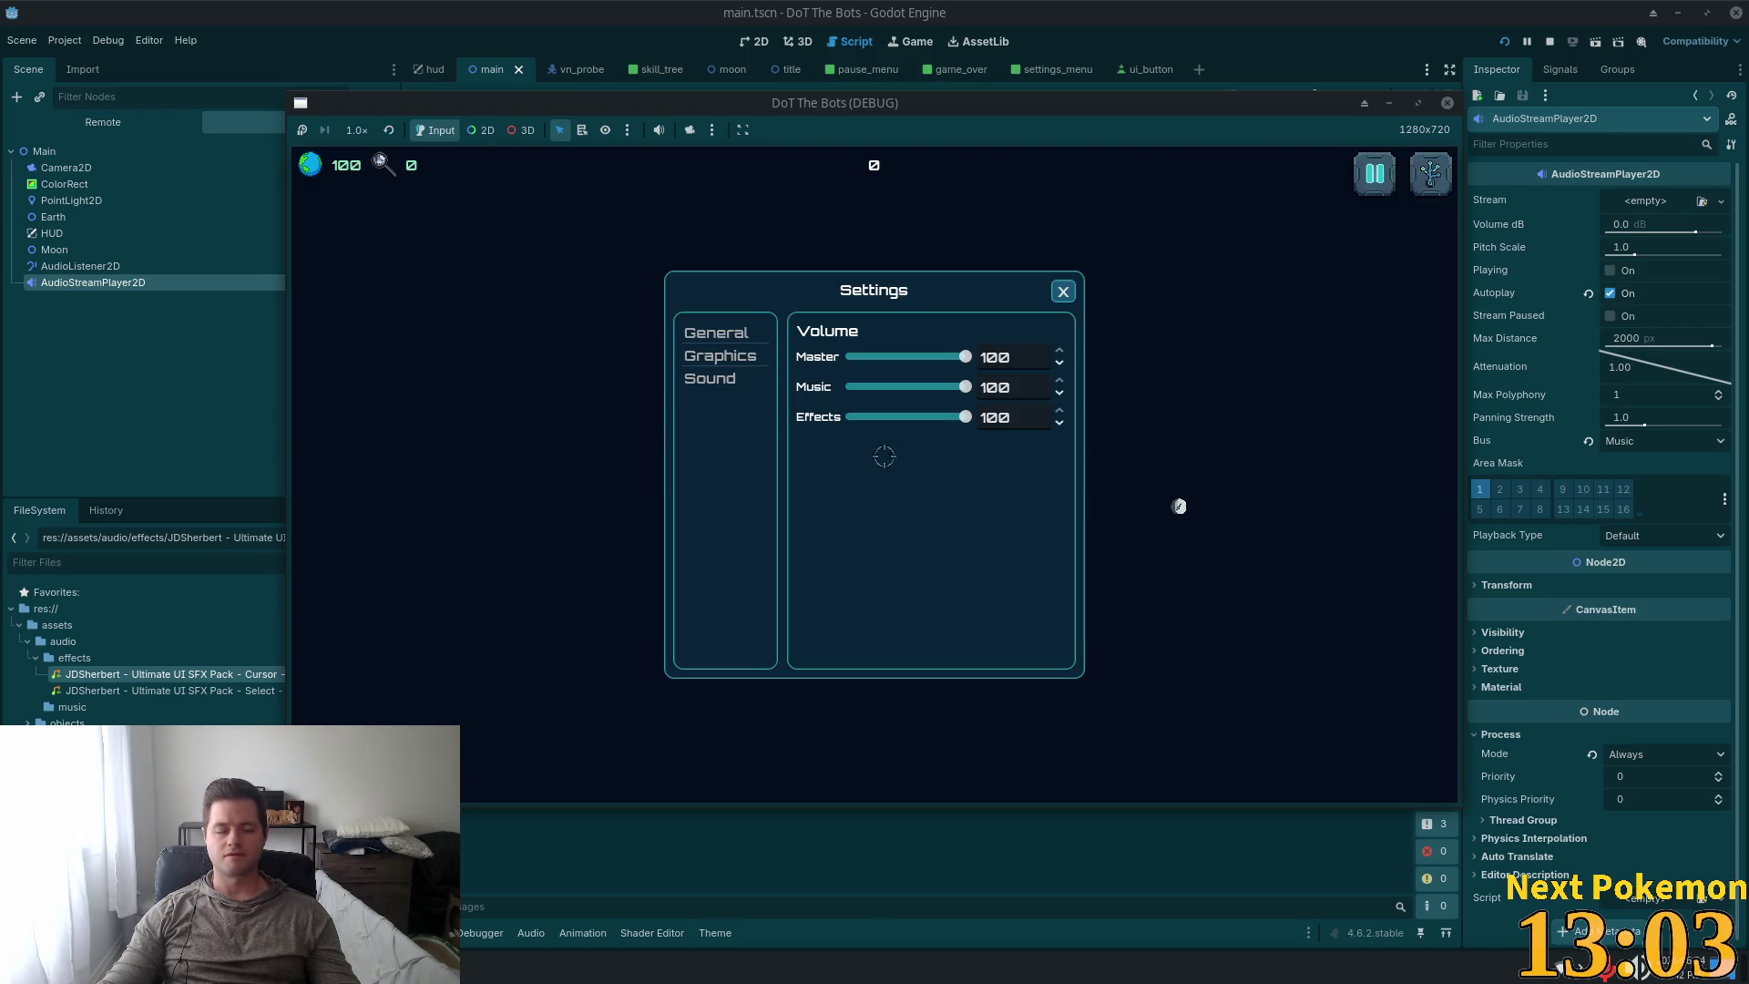
{"action": "left_click", "coordinate": [1062, 291]}
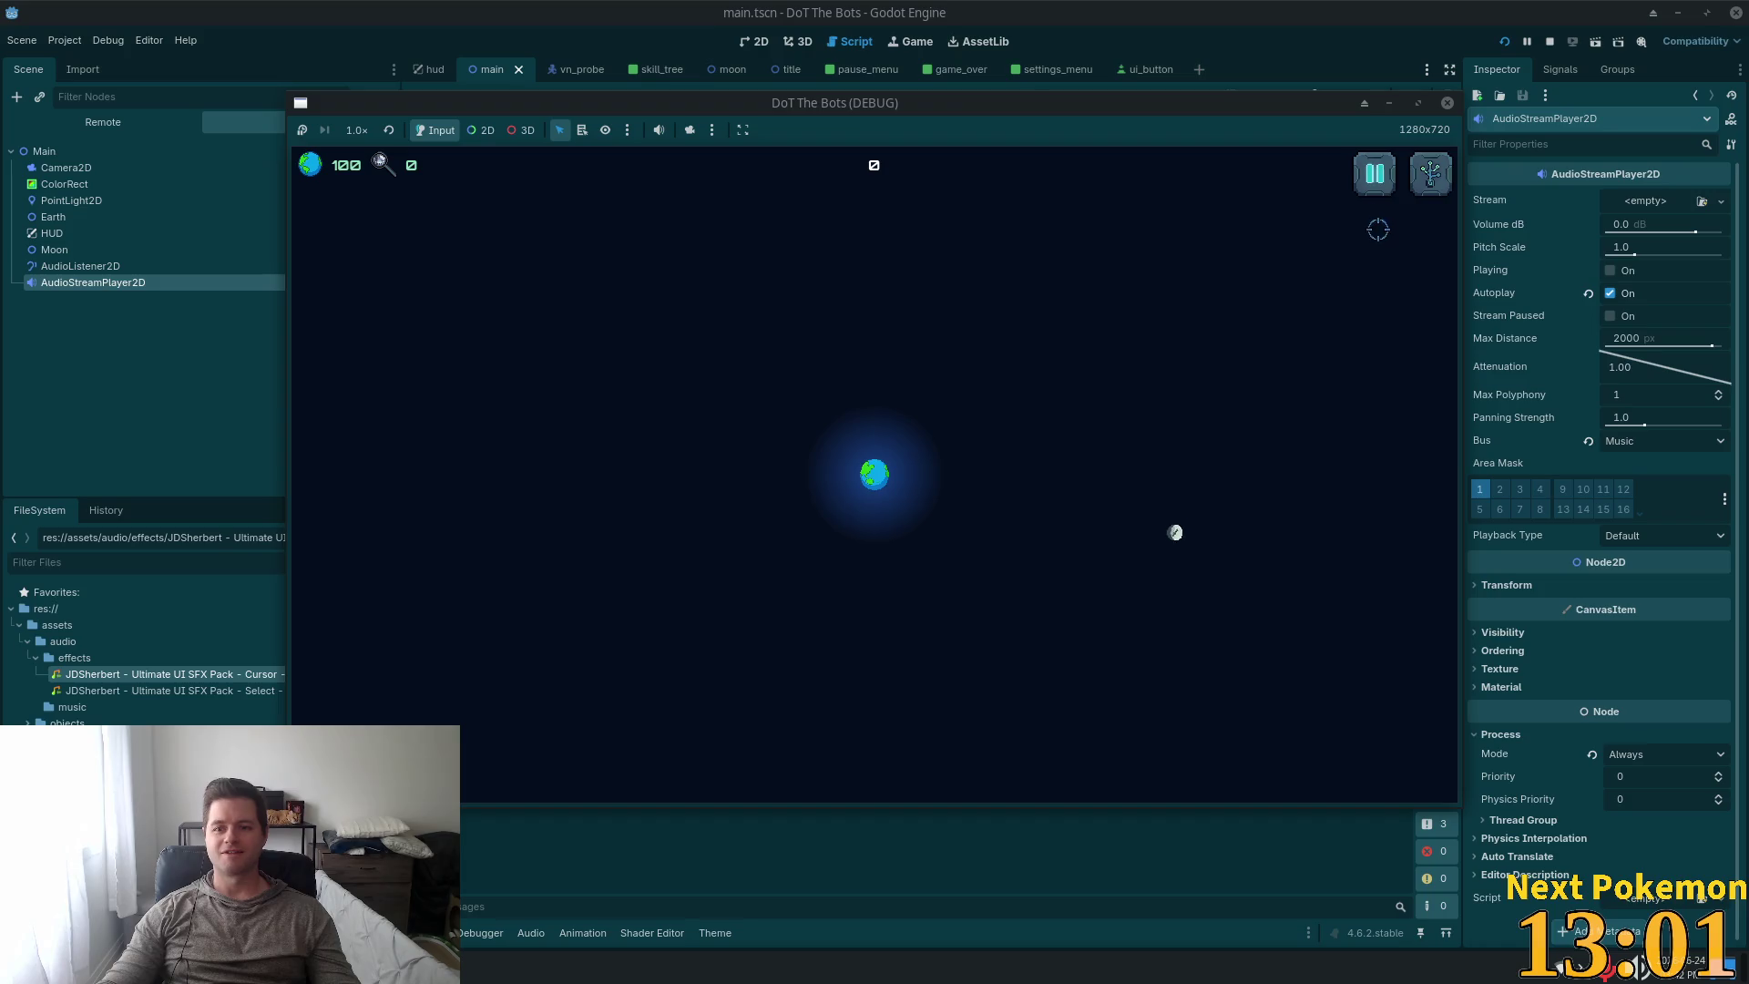
{"action": "left_click", "coordinate": [1374, 175]}
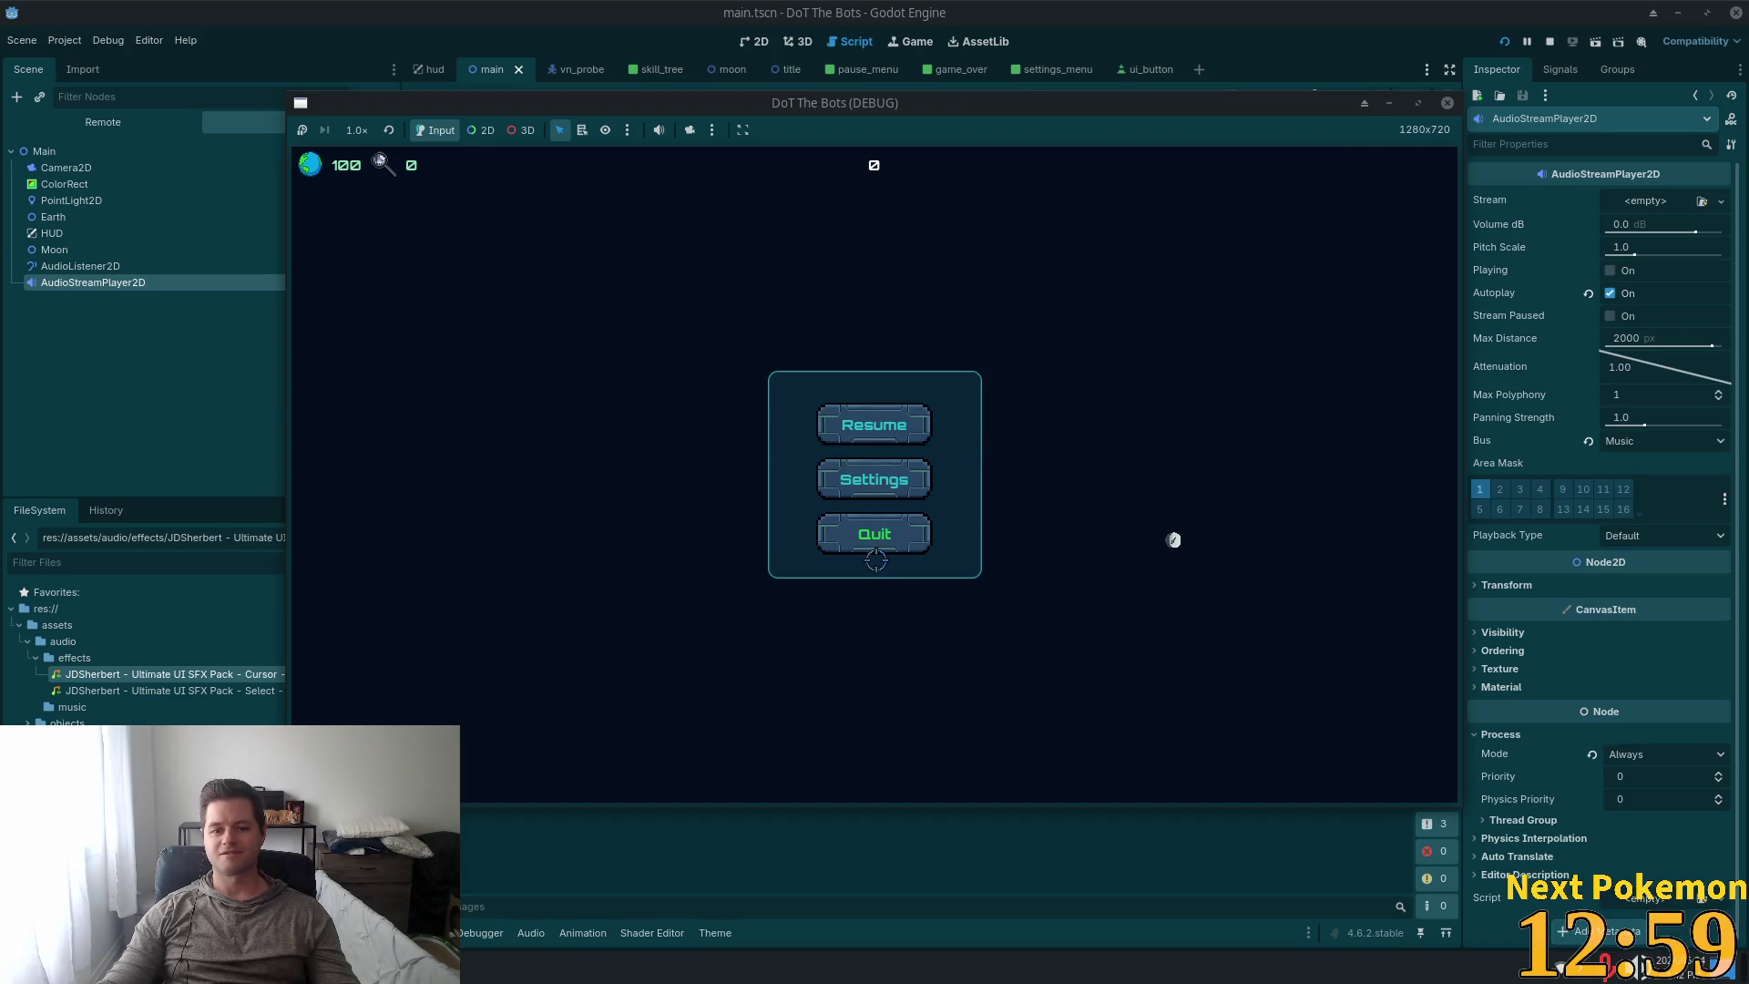
{"action": "left_click", "coordinate": [878, 488]}
{"action": "left_click_drag", "start_coordinate": [933, 421], "coordinate": [912, 417]}
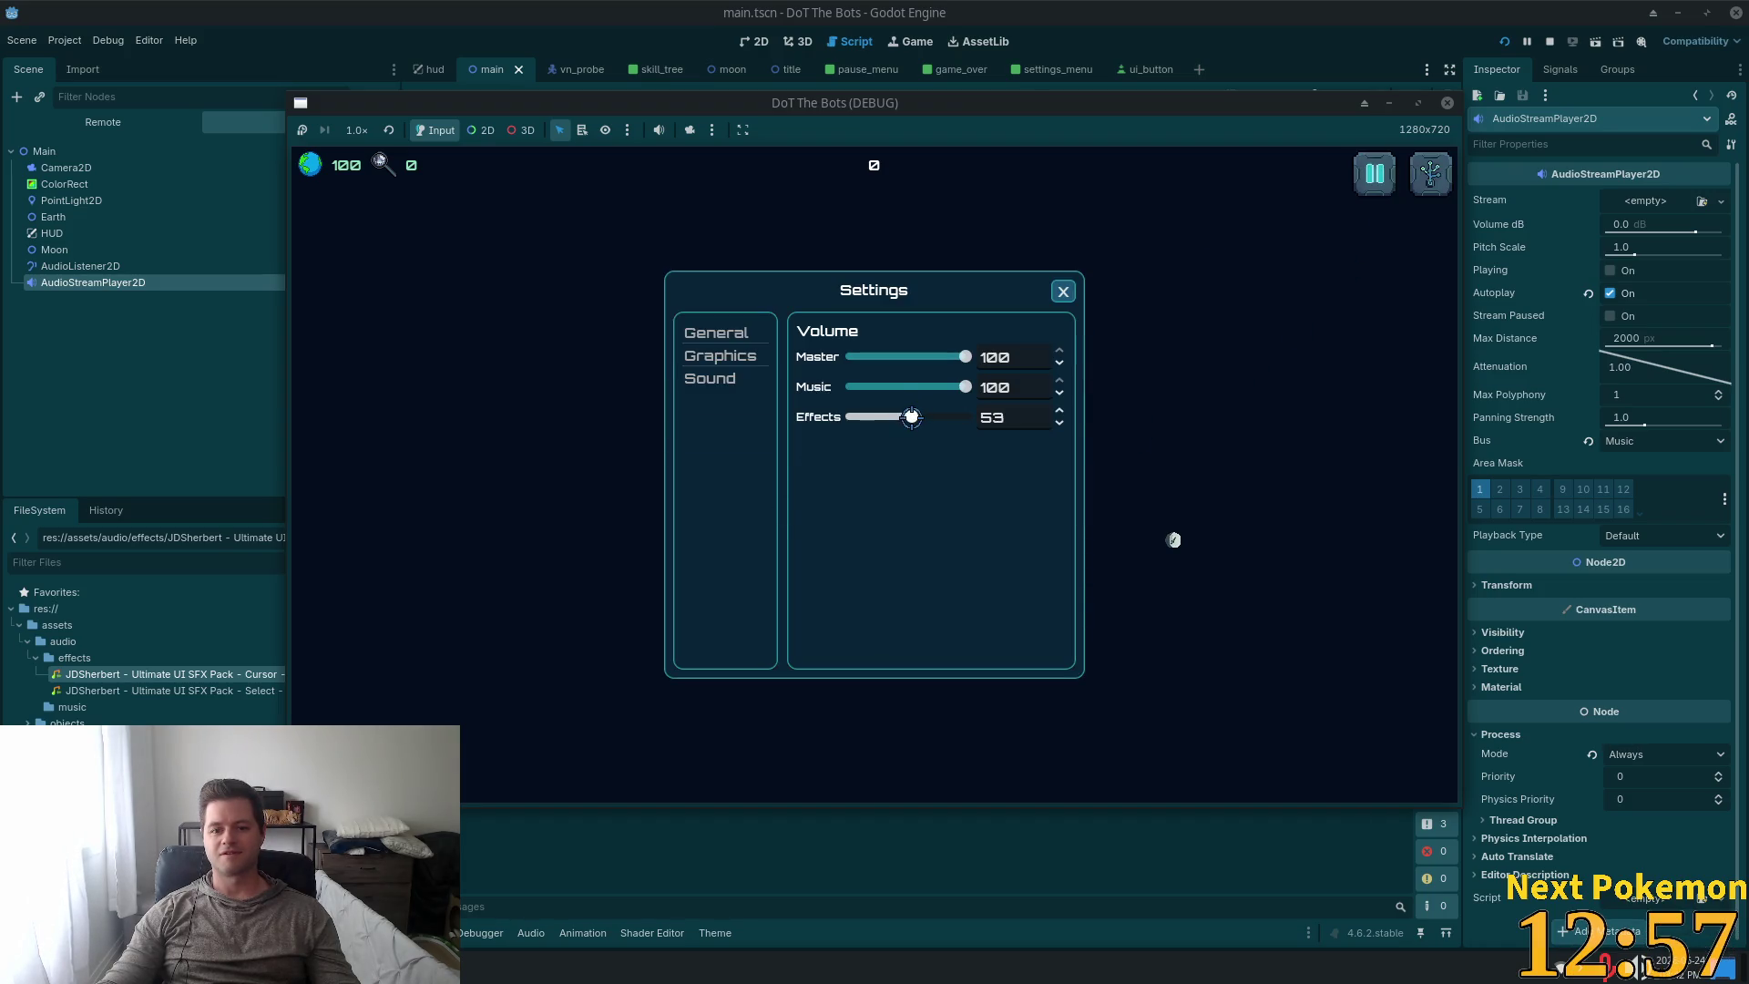
{"action": "key", "text": "Escape"}
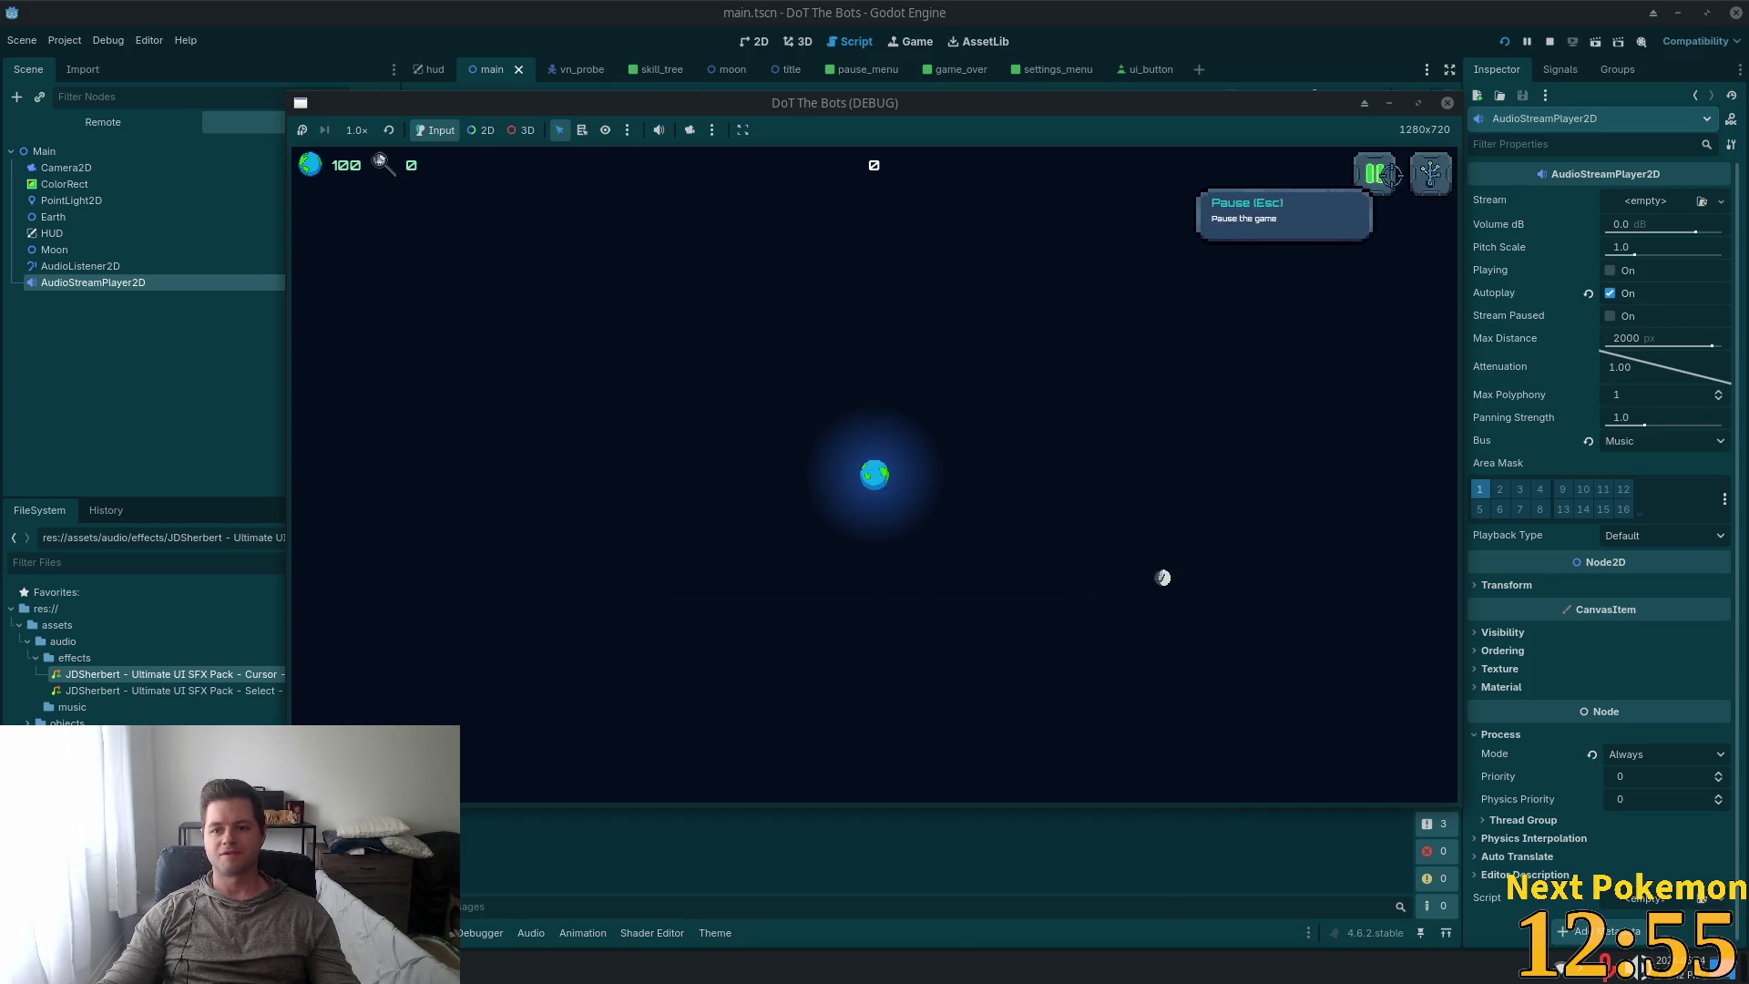
Pause again and review the Graphics and Sound settings pages.
{"action": "left_click", "coordinate": [1374, 173]}
{"action": "key", "text": "Escape"}
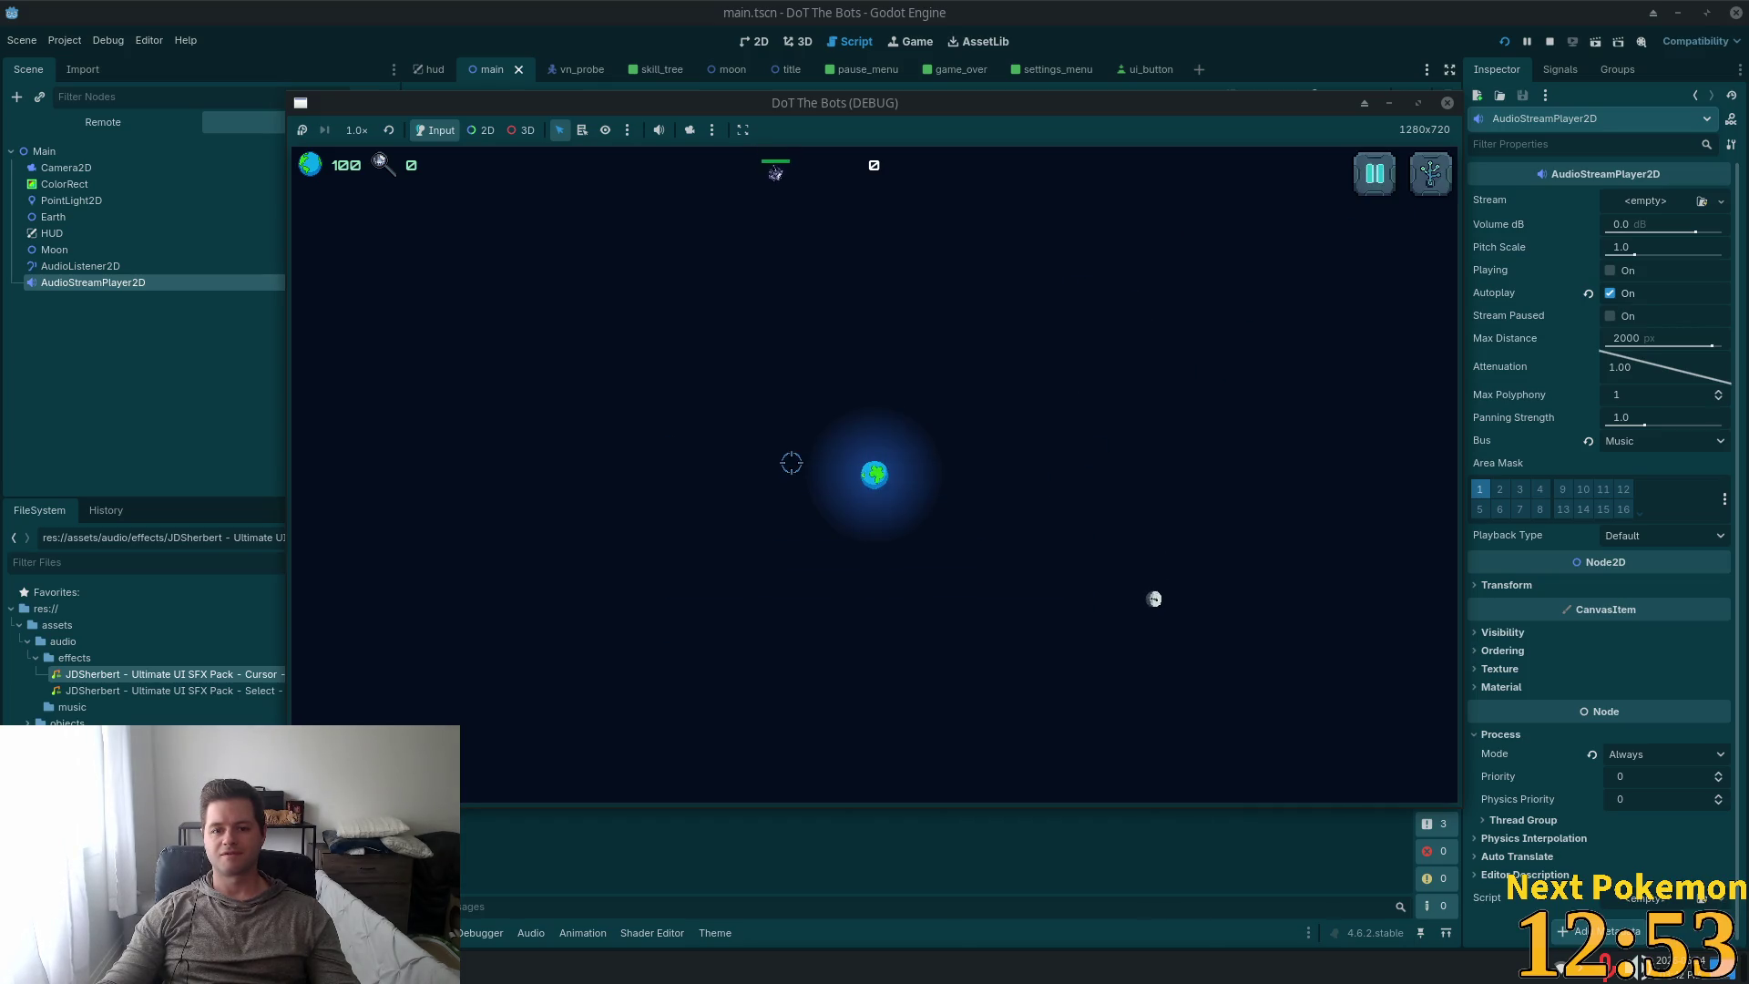
{"action": "left_click", "coordinate": [1375, 173]}
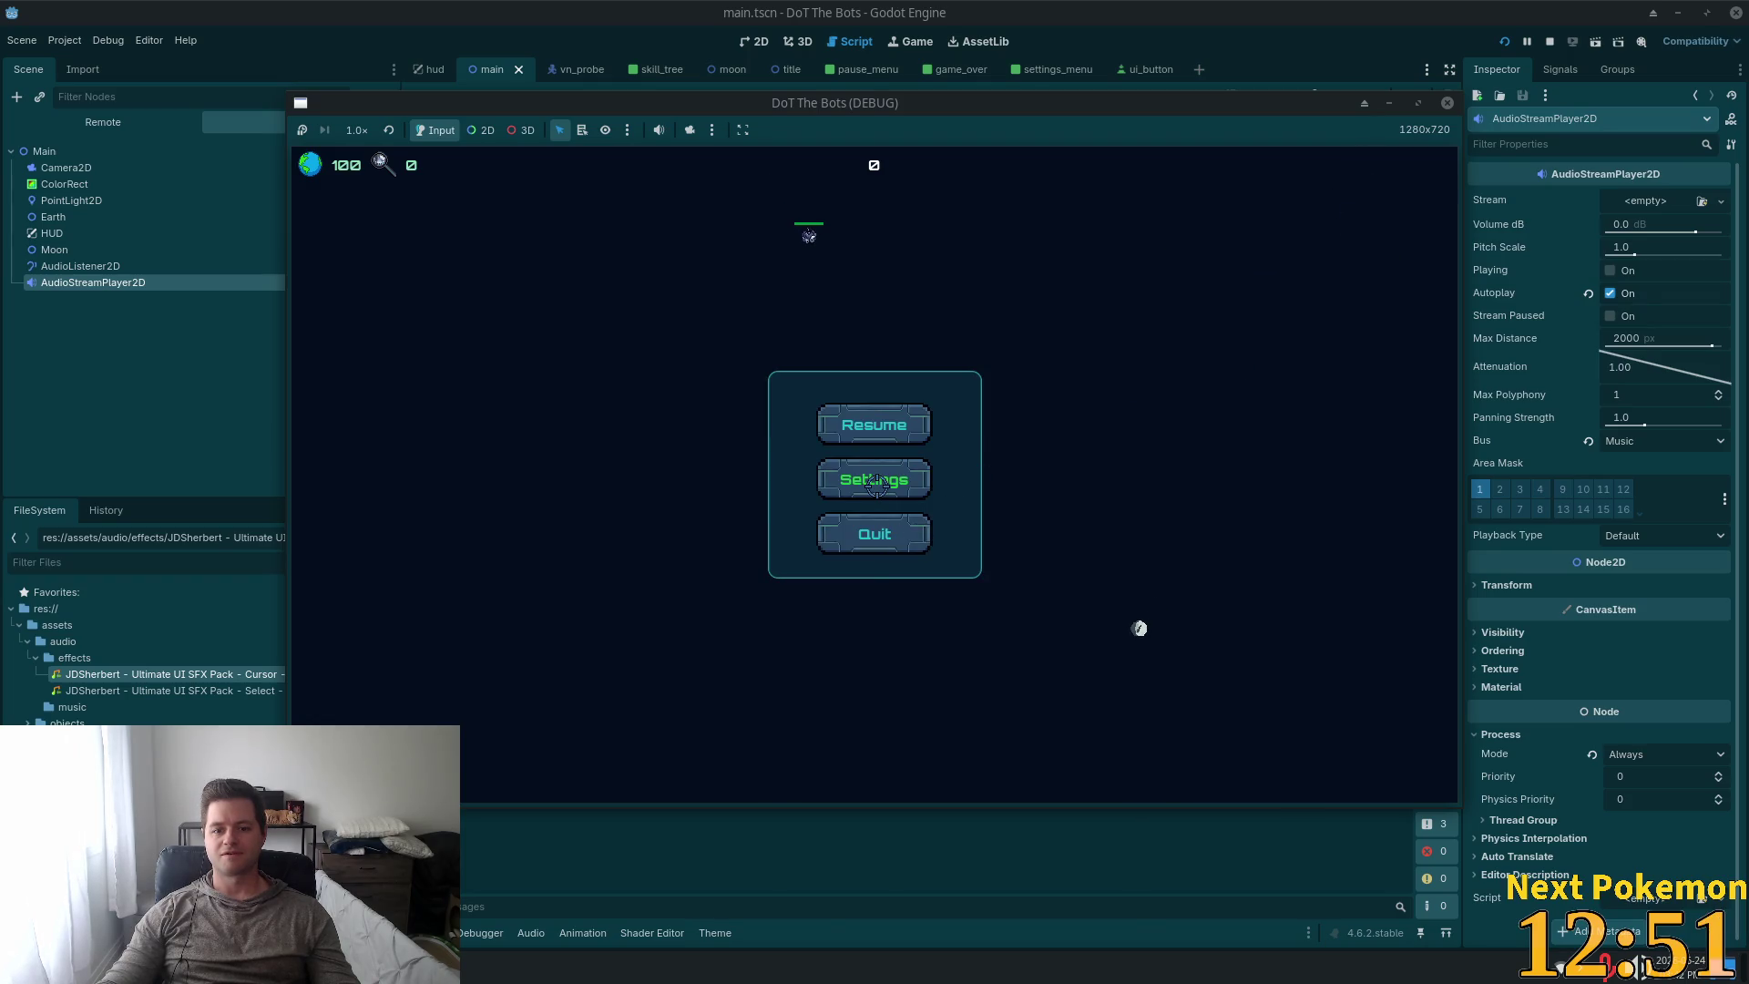
{"action": "key", "text": "Escape"}
{"action": "key", "text": "Escape"}
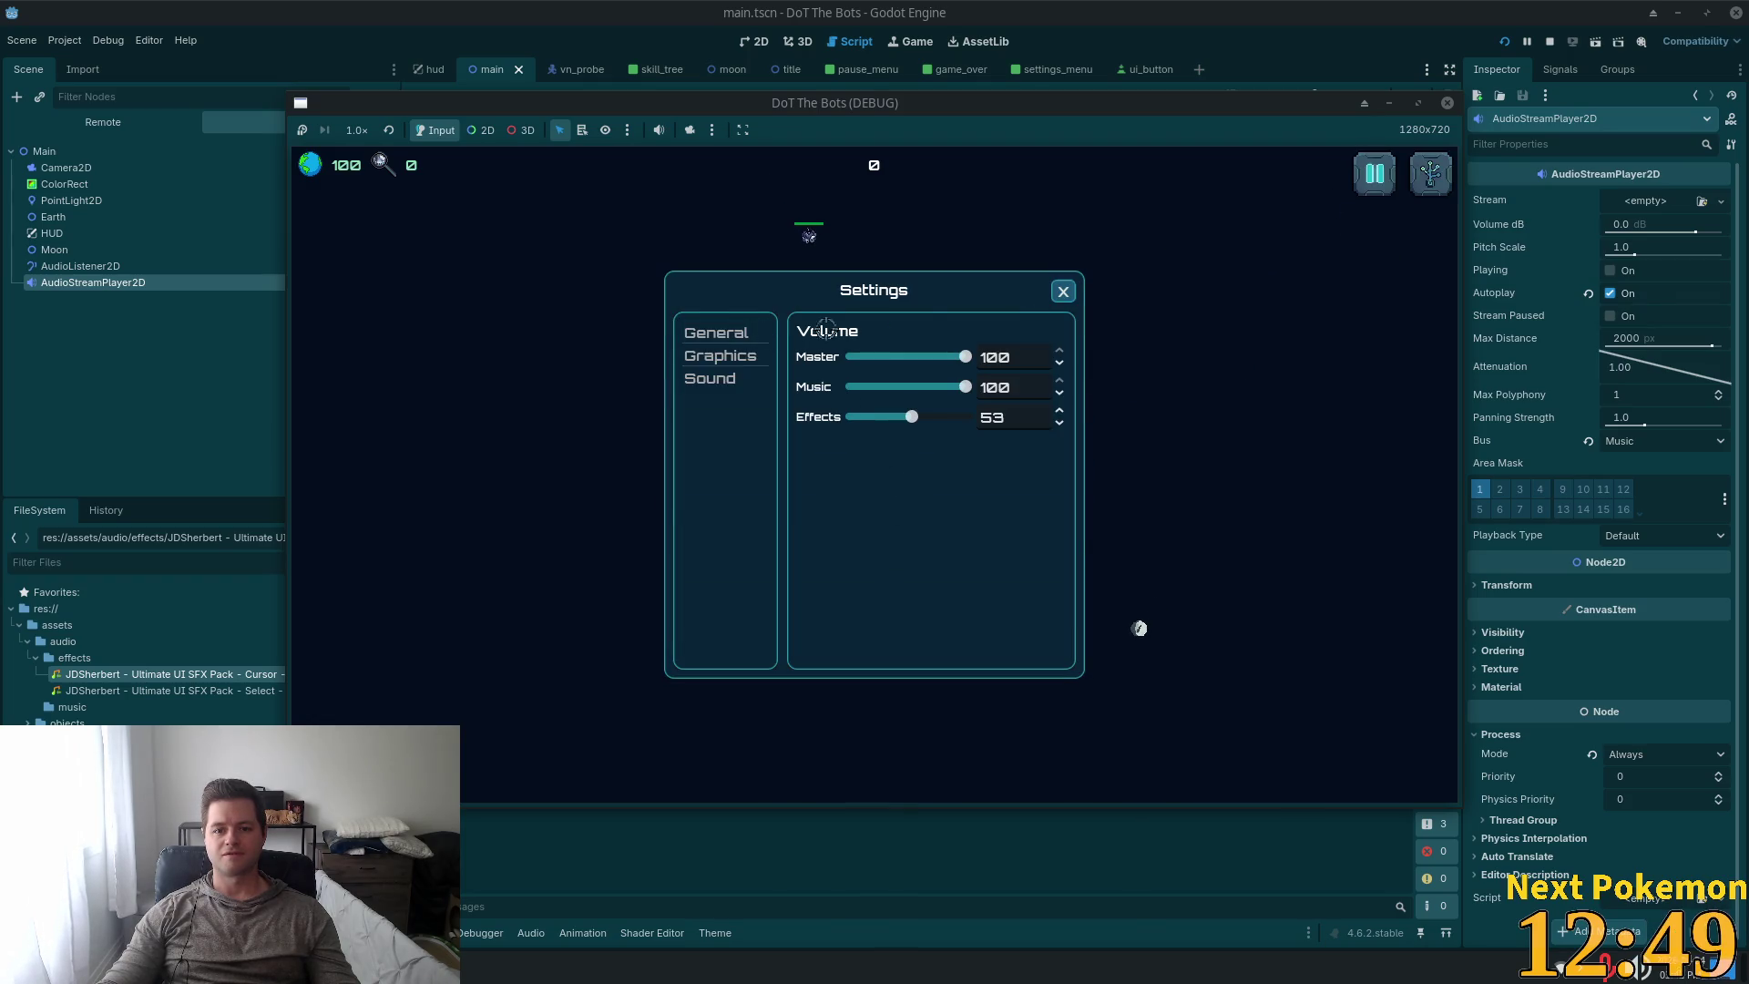
{"action": "left_click", "coordinate": [719, 355]}
{"action": "left_click", "coordinate": [709, 378]}
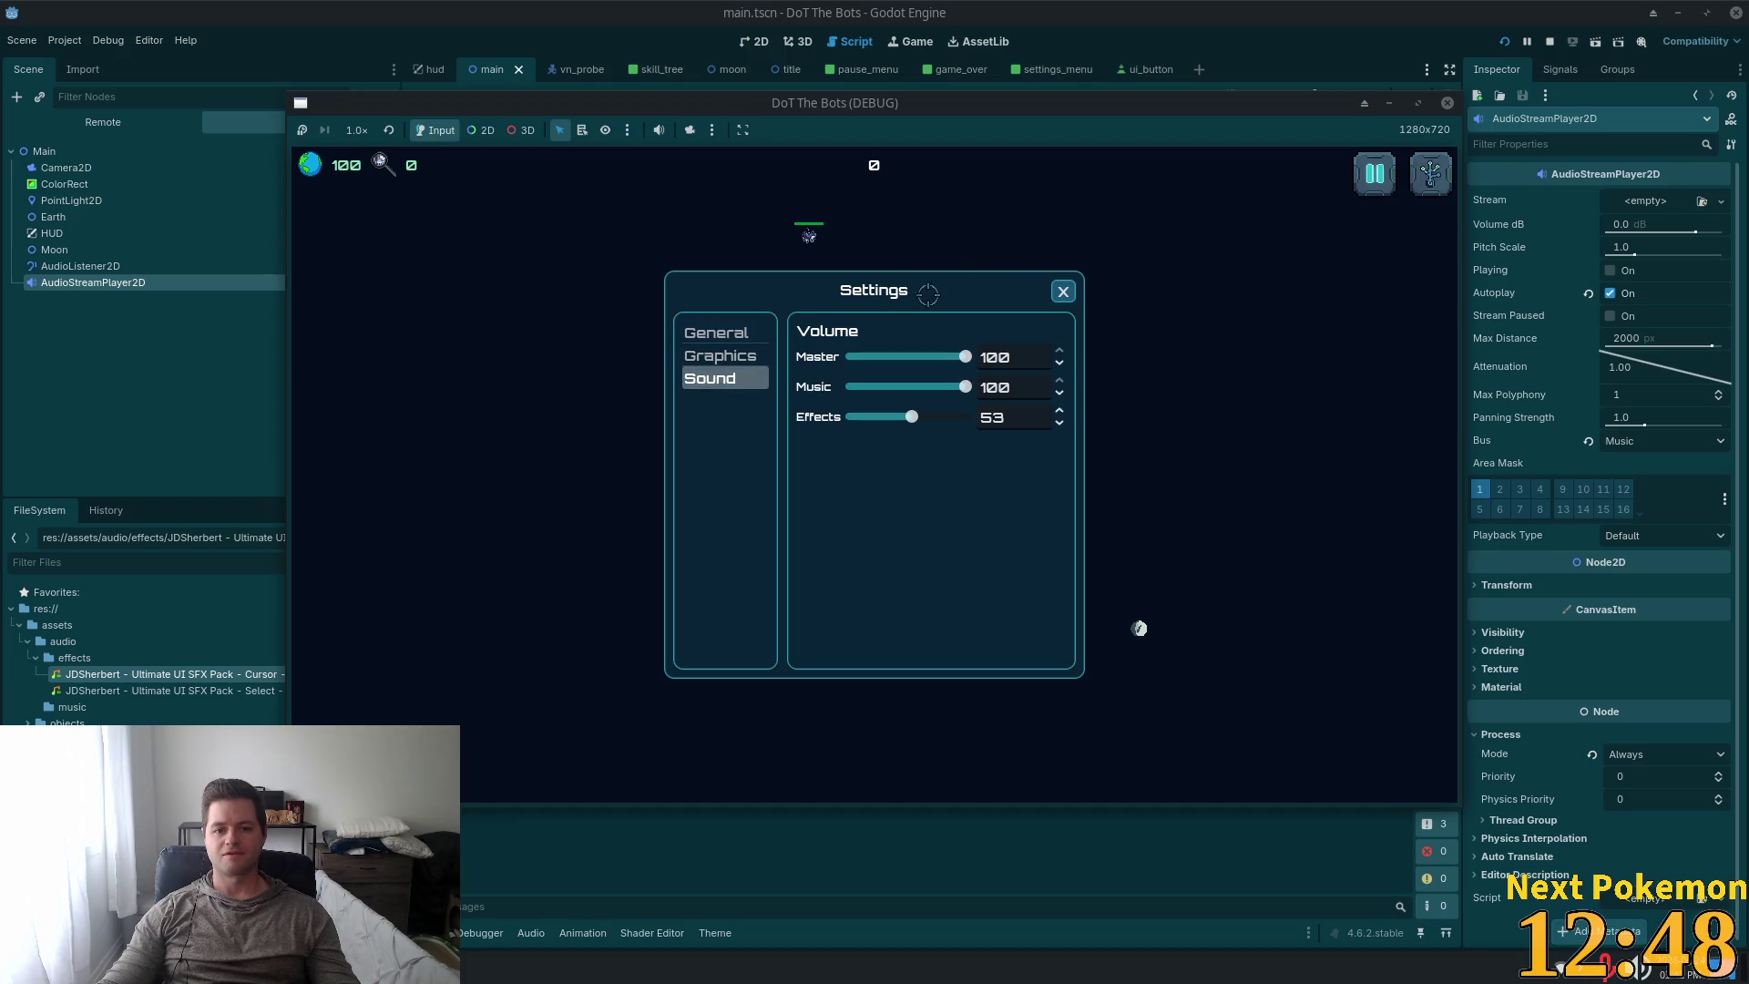
{"action": "left_click", "coordinate": [1062, 290]}
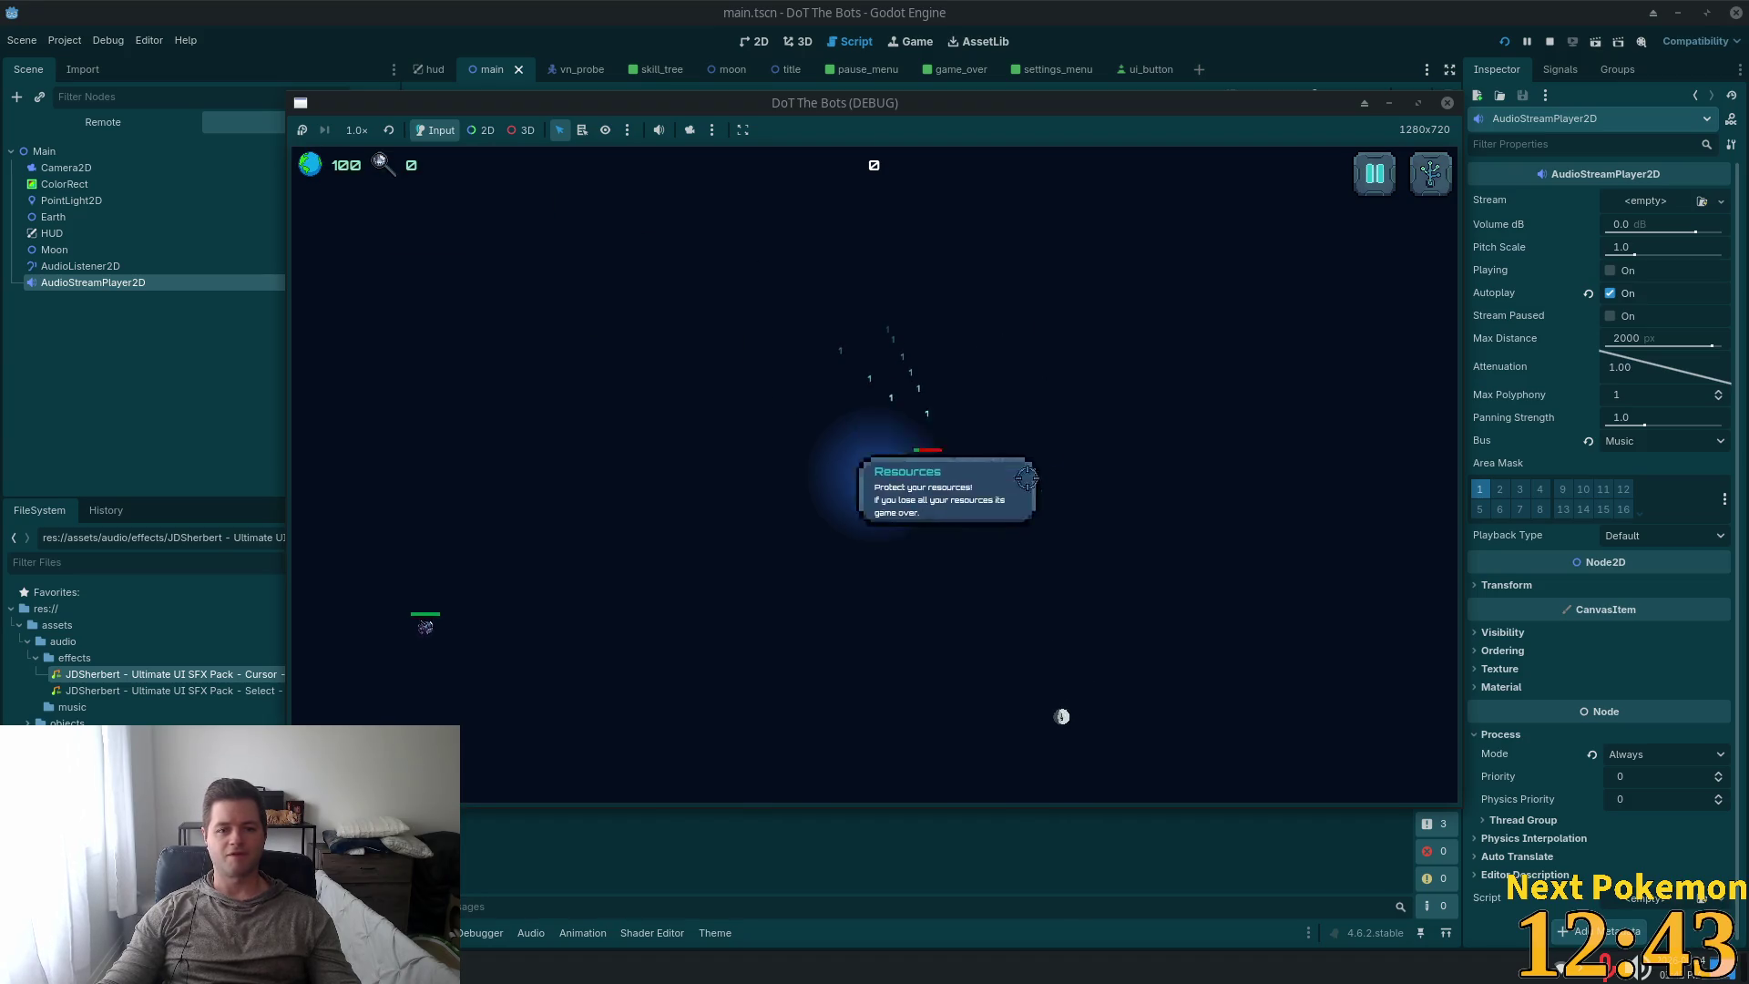
Quit the match to the title screen and close the game window.
{"action": "key", "text": "Escape"}
{"action": "left_click", "coordinate": [899, 551]}
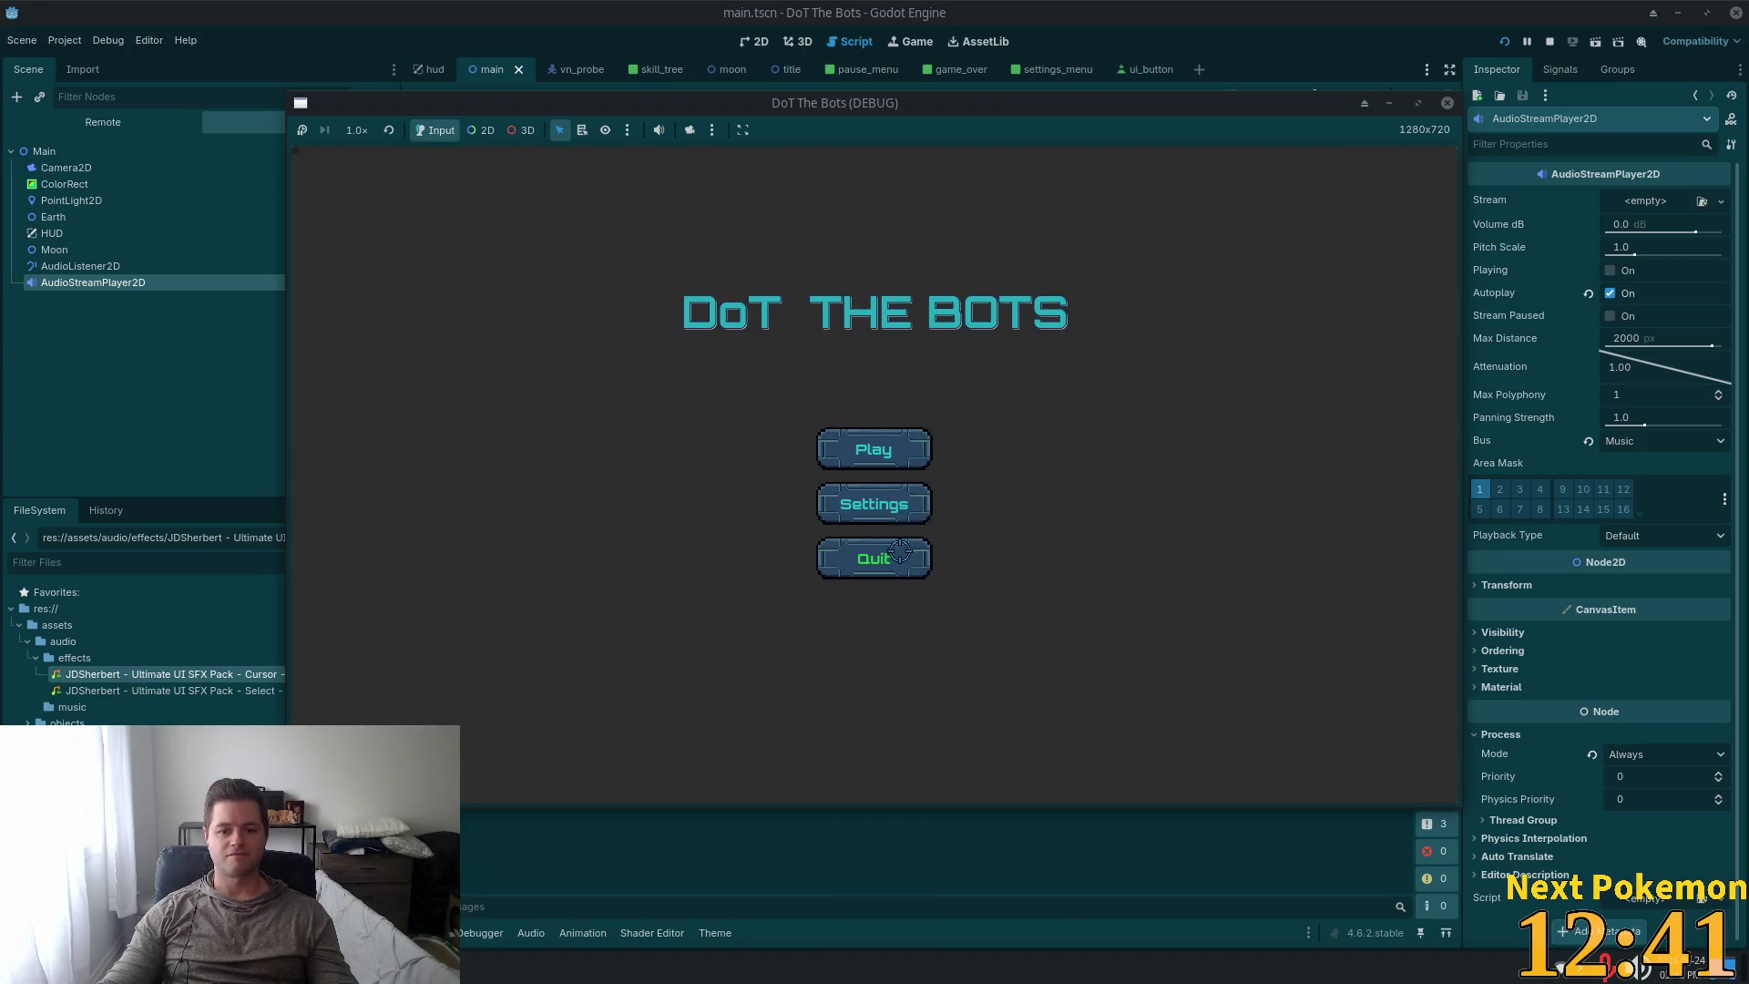
{"action": "left_click", "coordinate": [822, 571]}
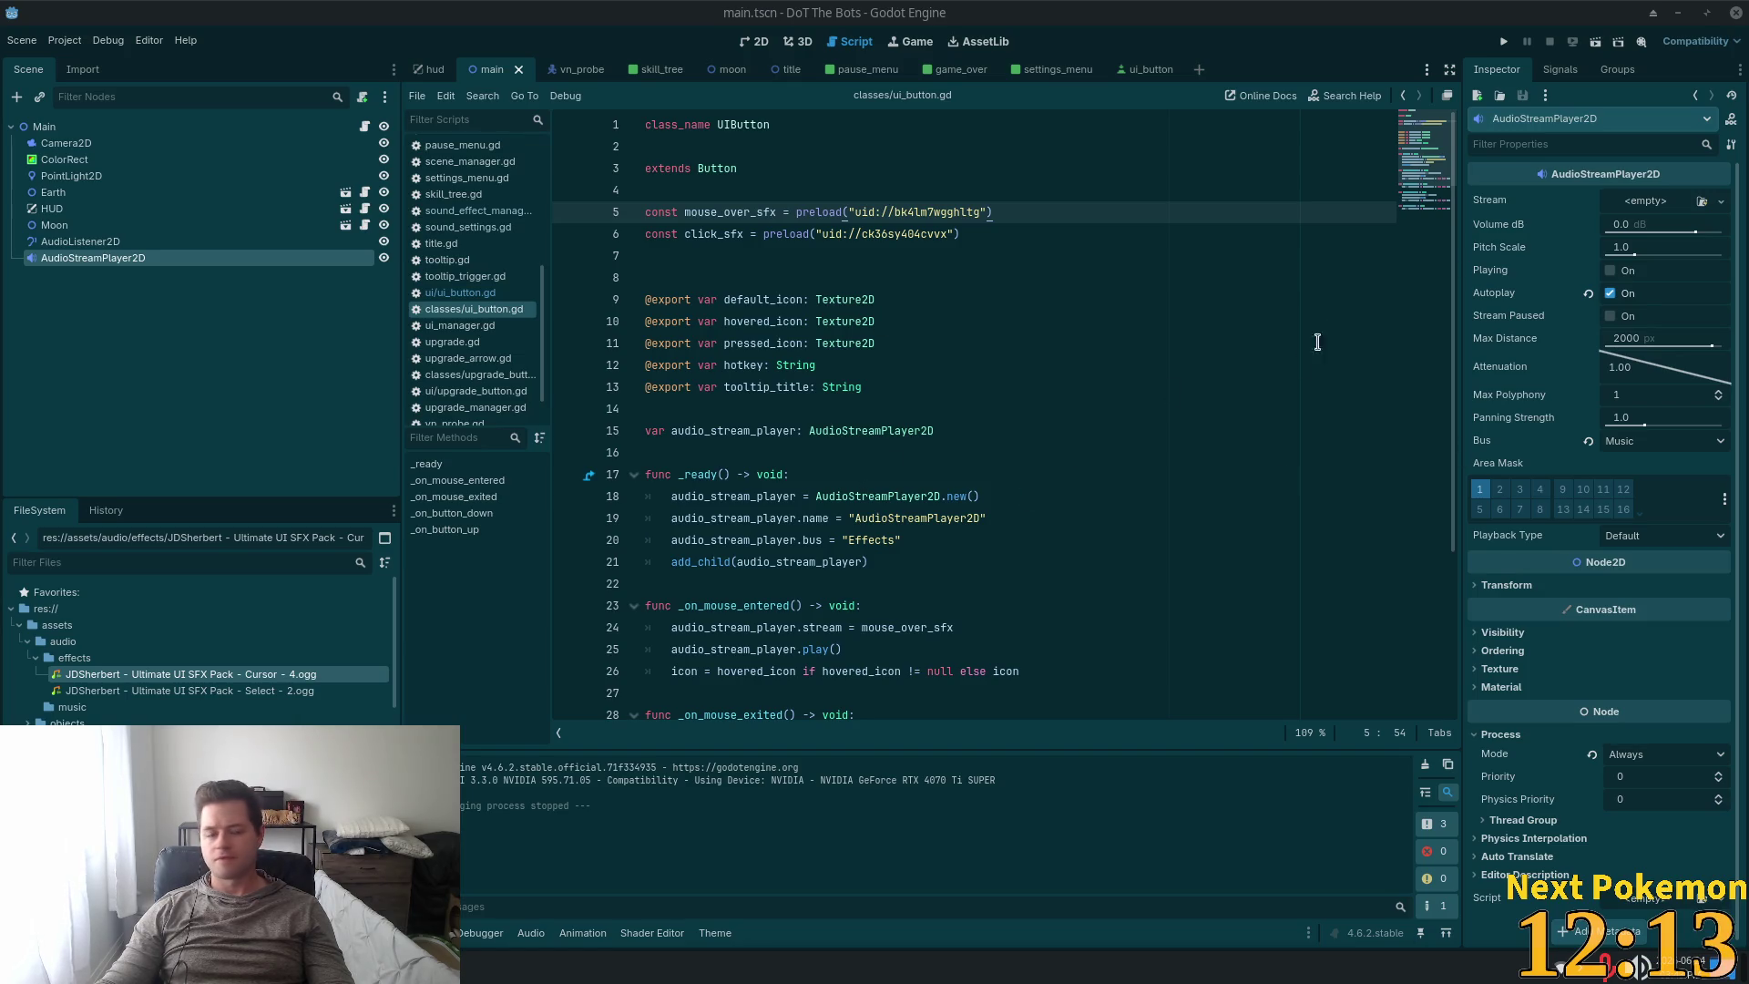
Run the project, start a new match, then pause and resume it.
{"action": "left_click", "coordinate": [1502, 41]}
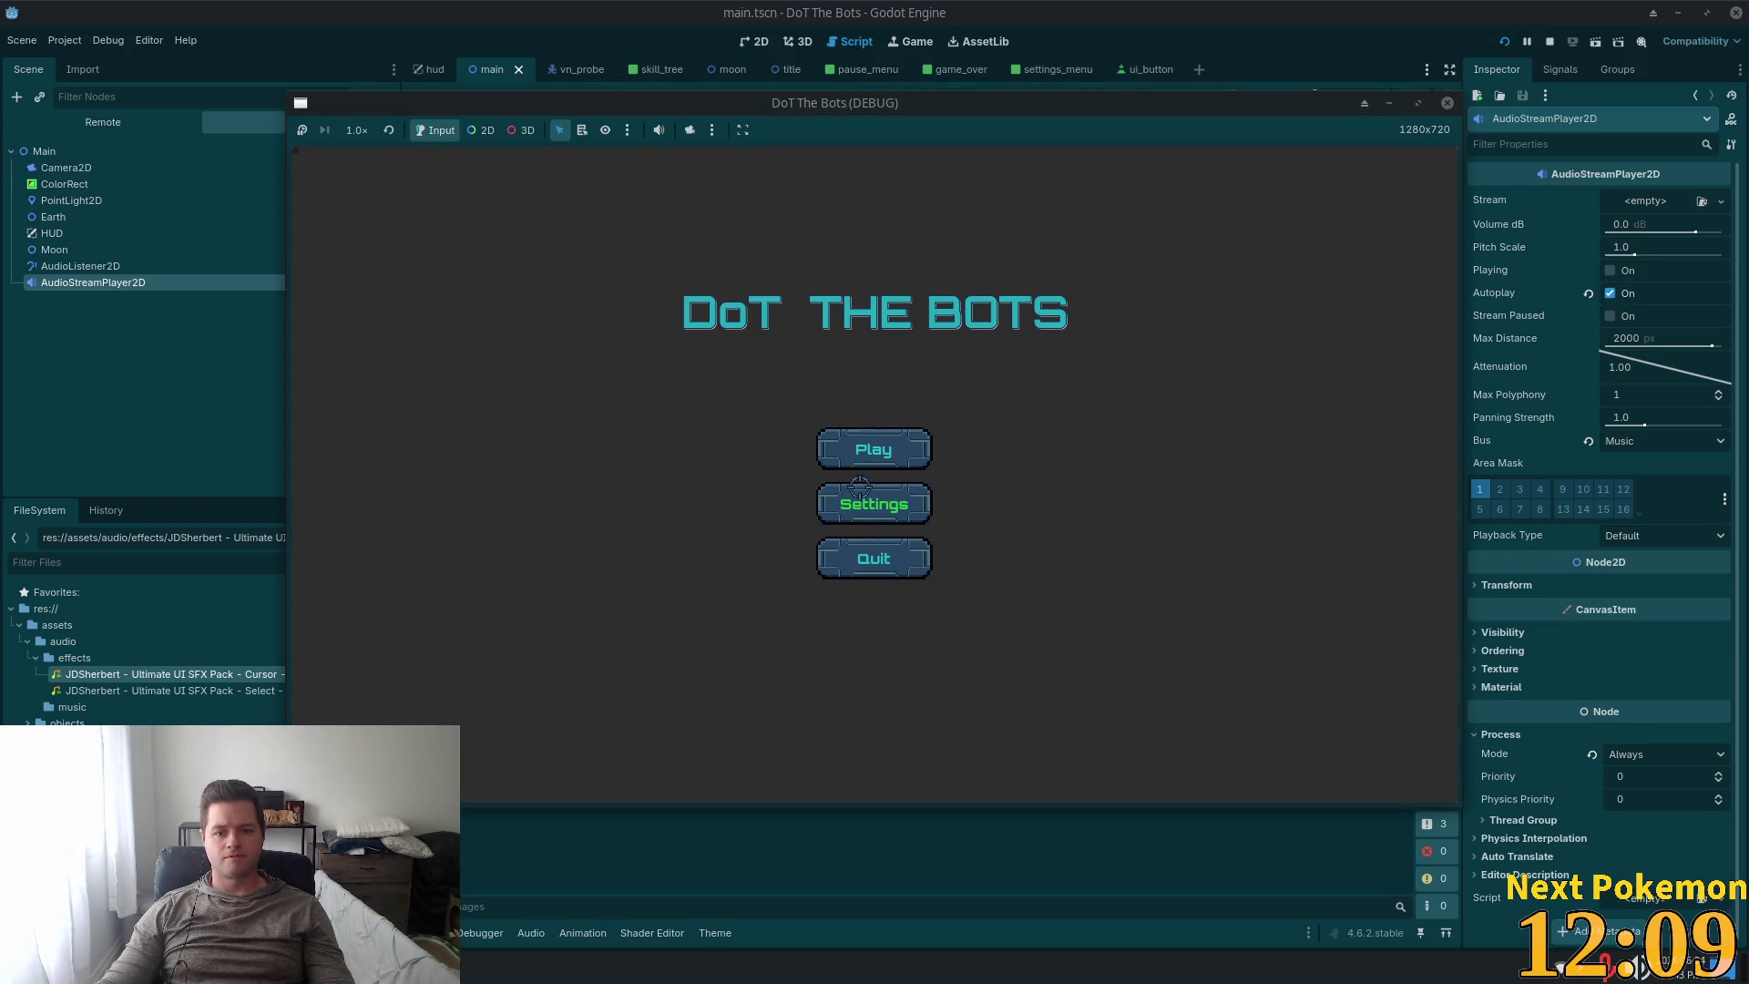
{"action": "left_click", "coordinate": [867, 443]}
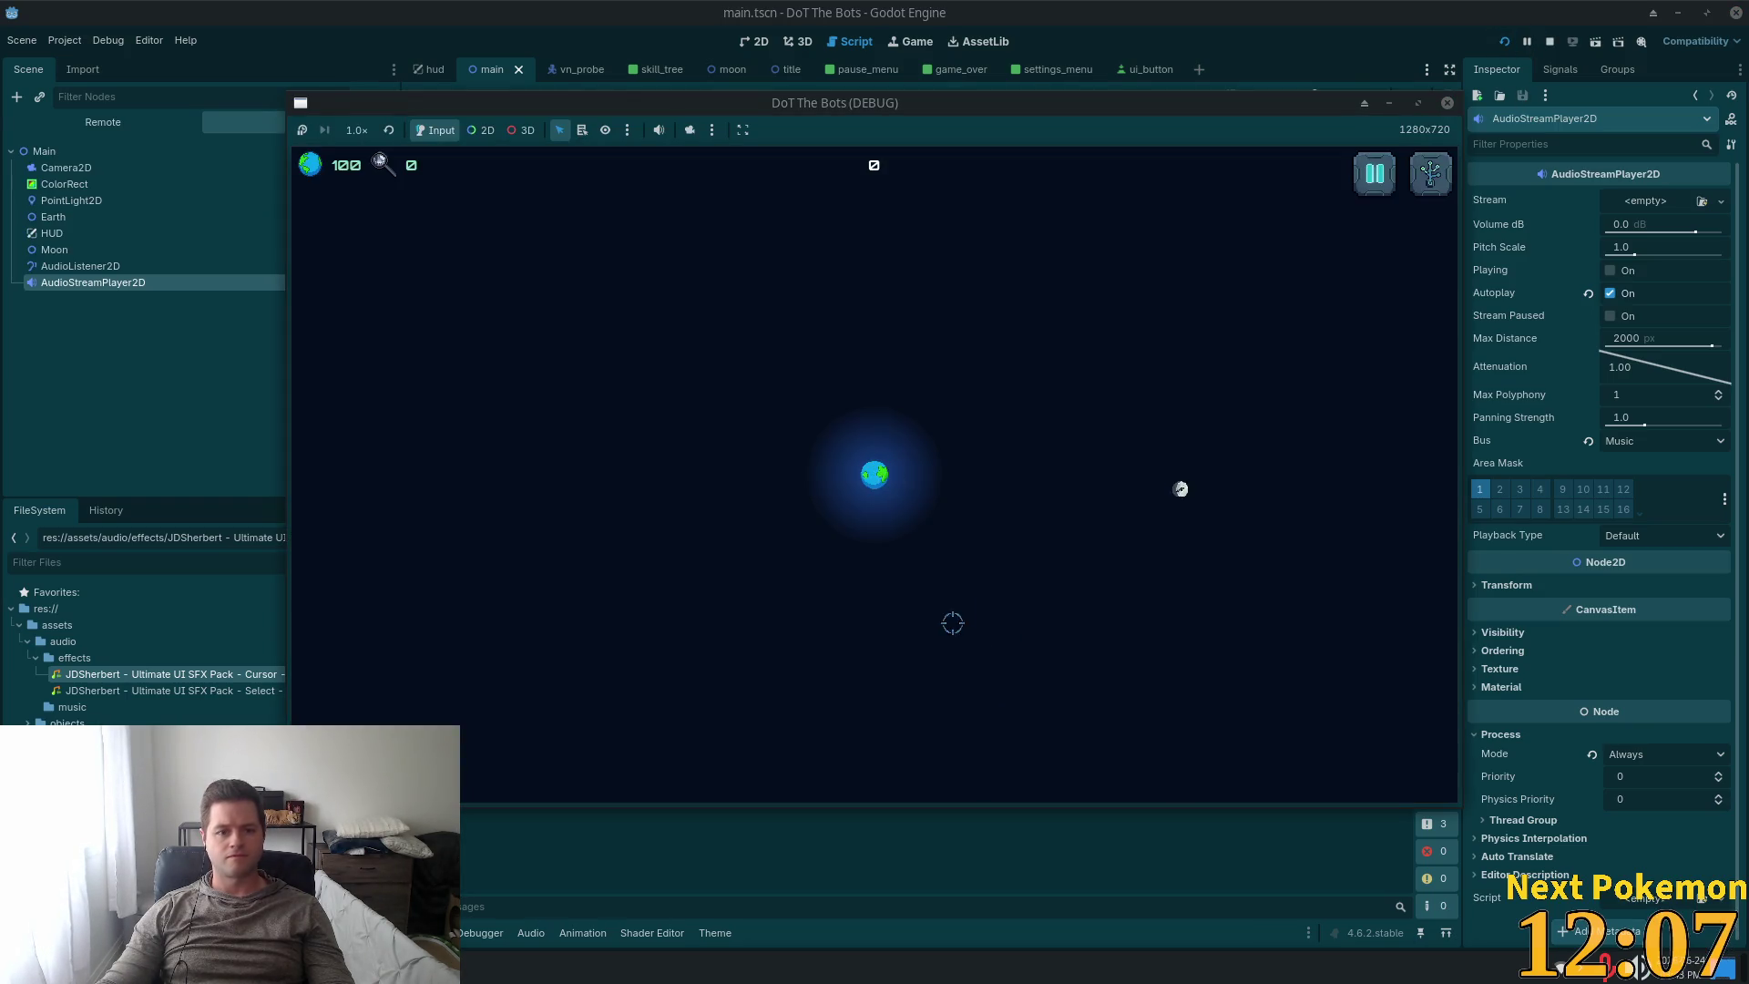
{"action": "left_click", "coordinate": [1374, 175]}
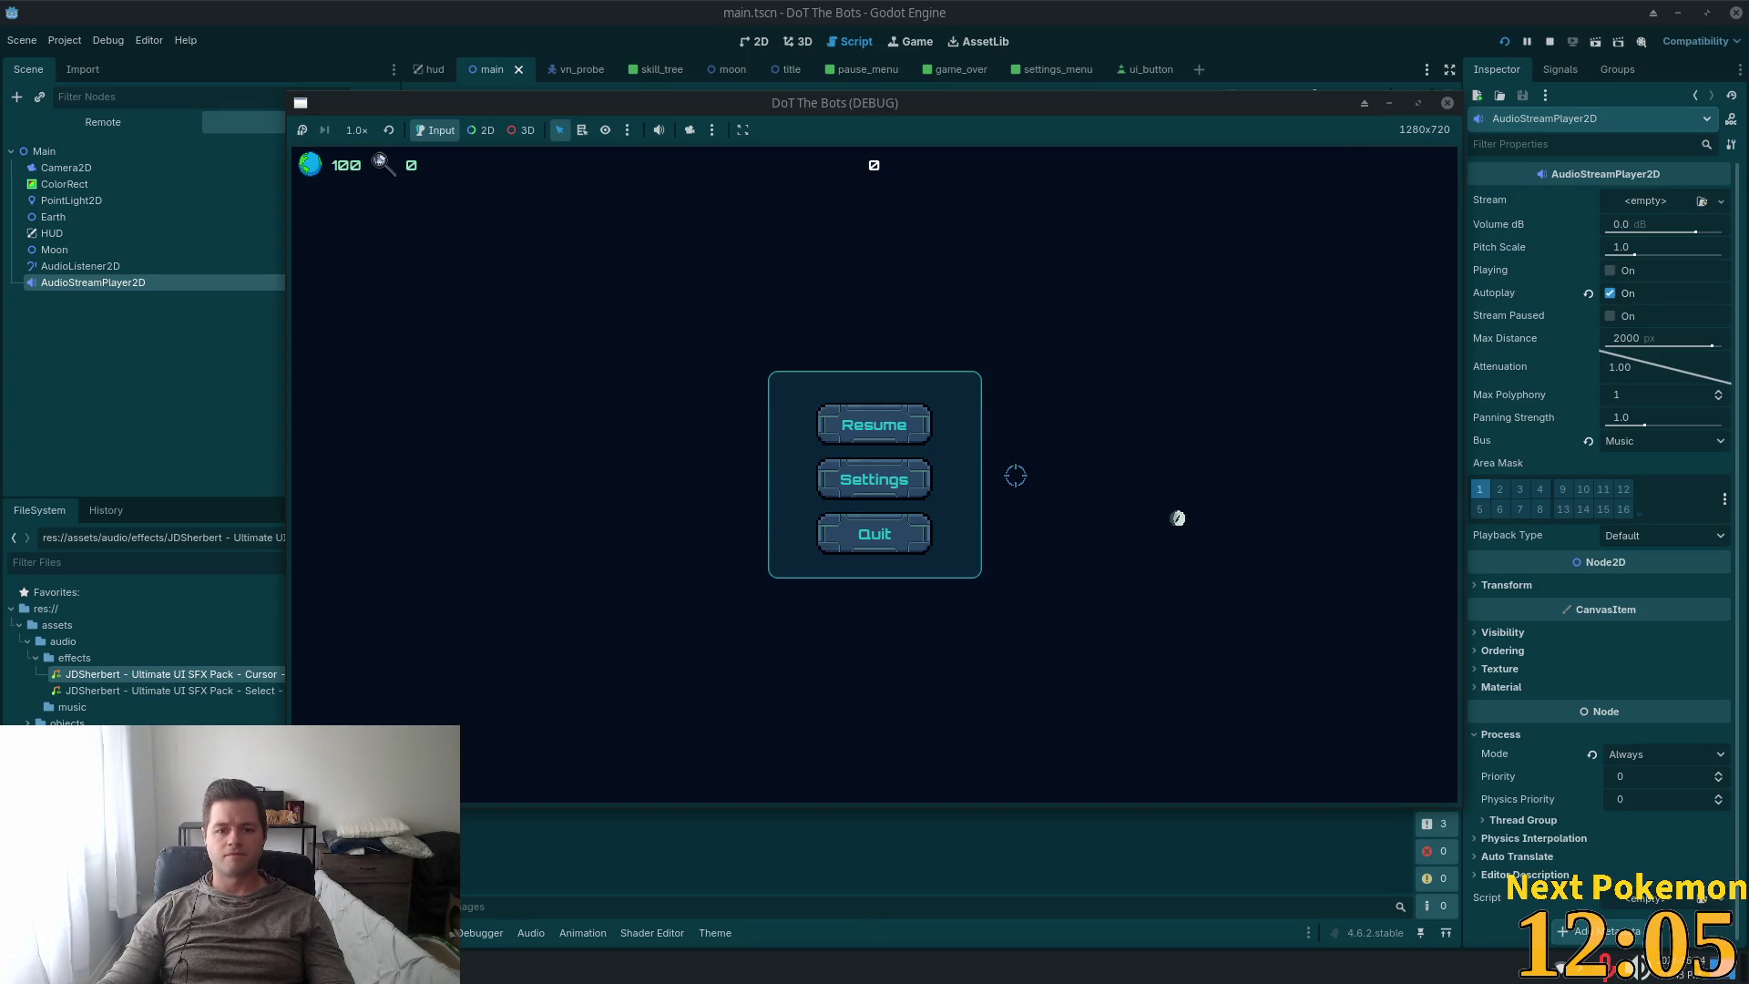
{"action": "left_click", "coordinate": [877, 428]}
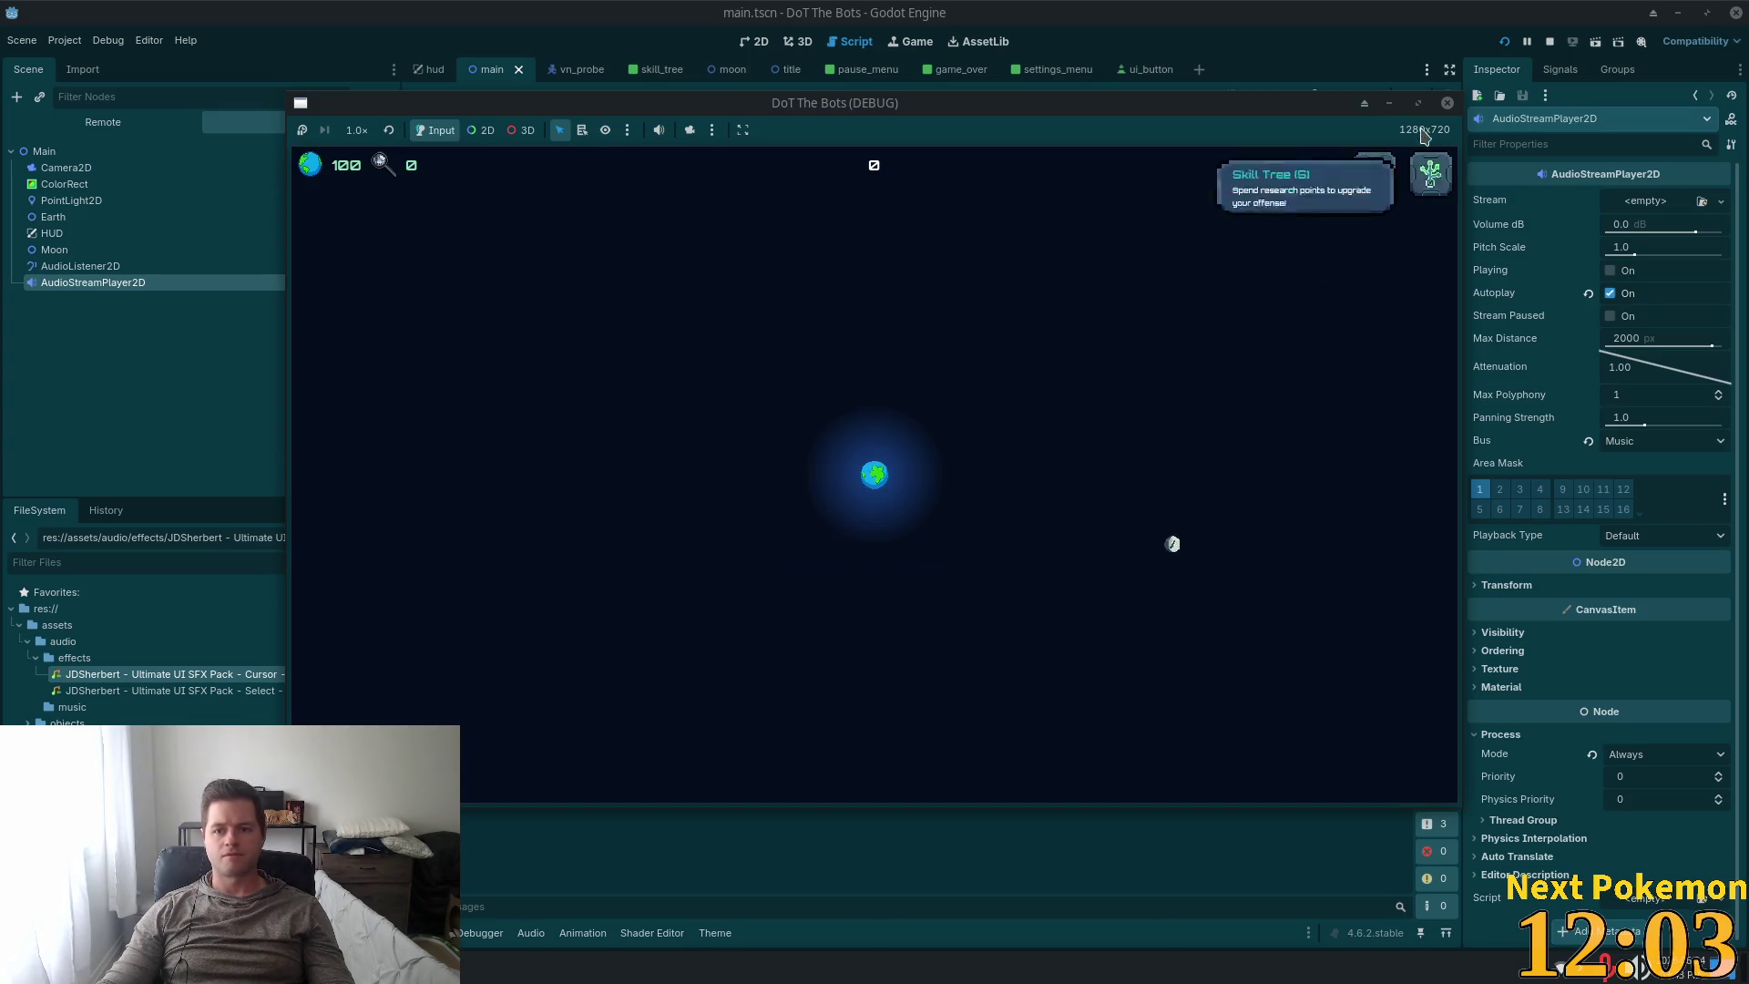
Open the in-game skill tree, try buying the top upgrade, and close it.
{"action": "left_click", "coordinate": [1431, 170]}
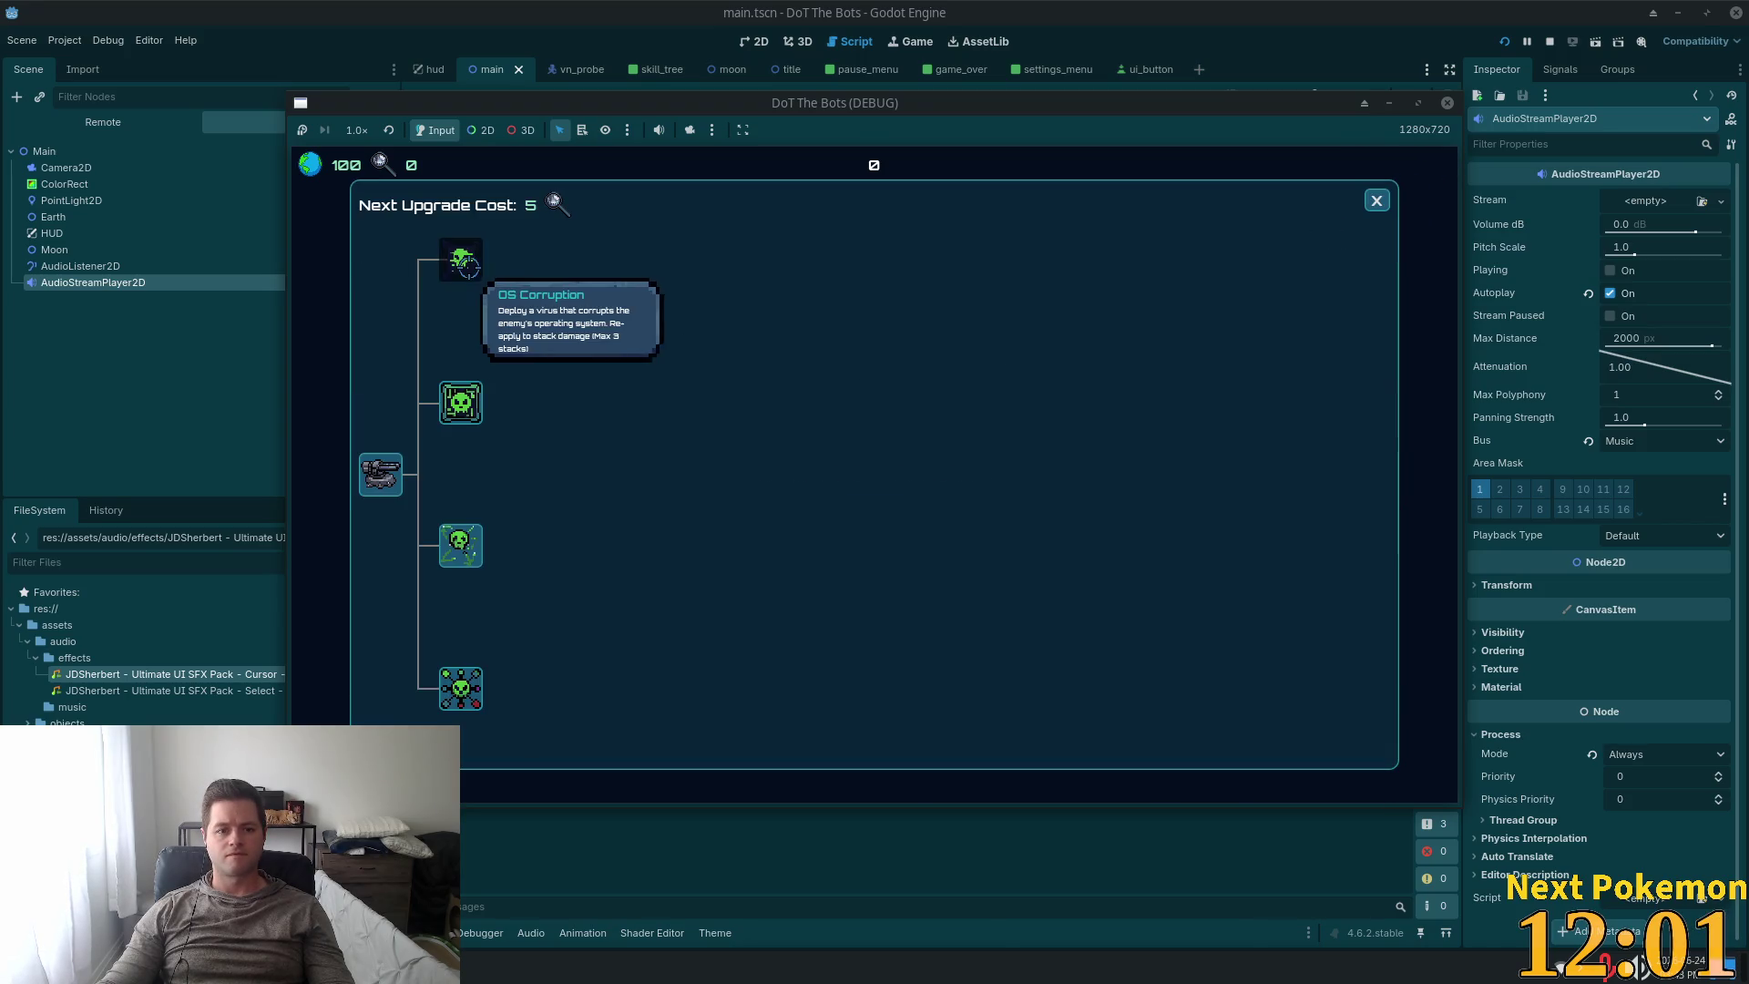
{"action": "left_click", "coordinate": [460, 258]}
{"action": "left_click", "coordinate": [1376, 200]}
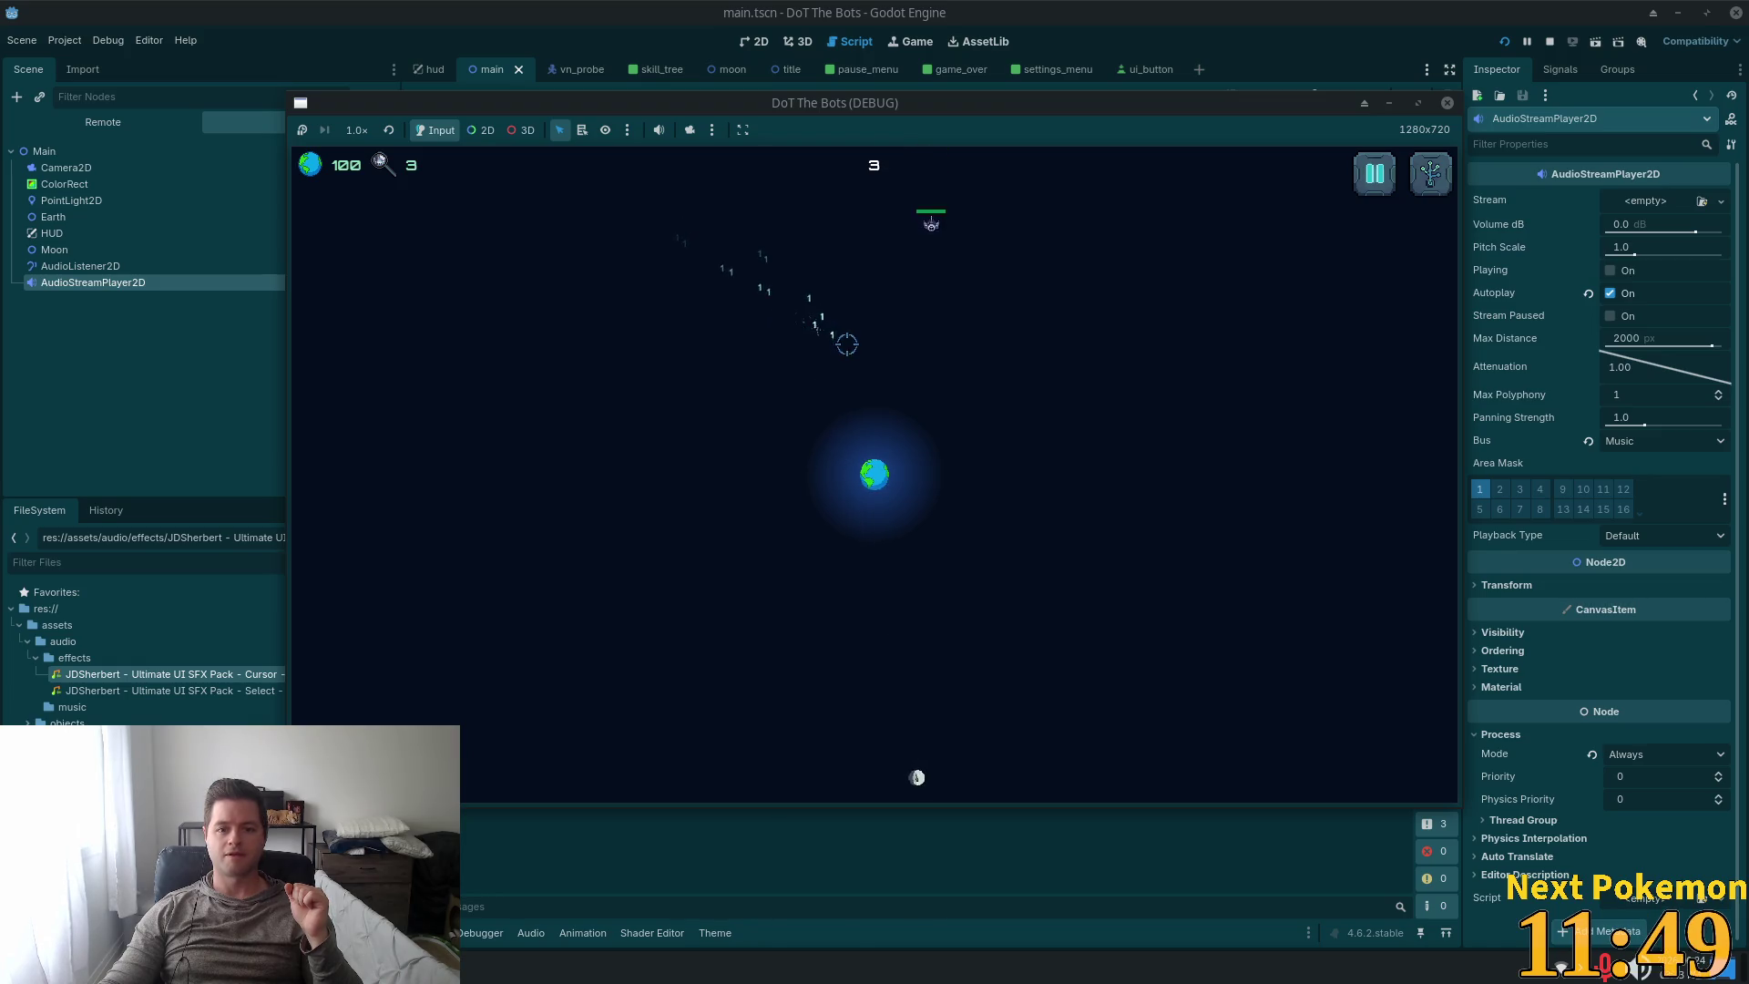
Lower the Effects volume to 45 from the pause menu, then glance at the skill tree.
{"action": "key", "text": "Escape"}
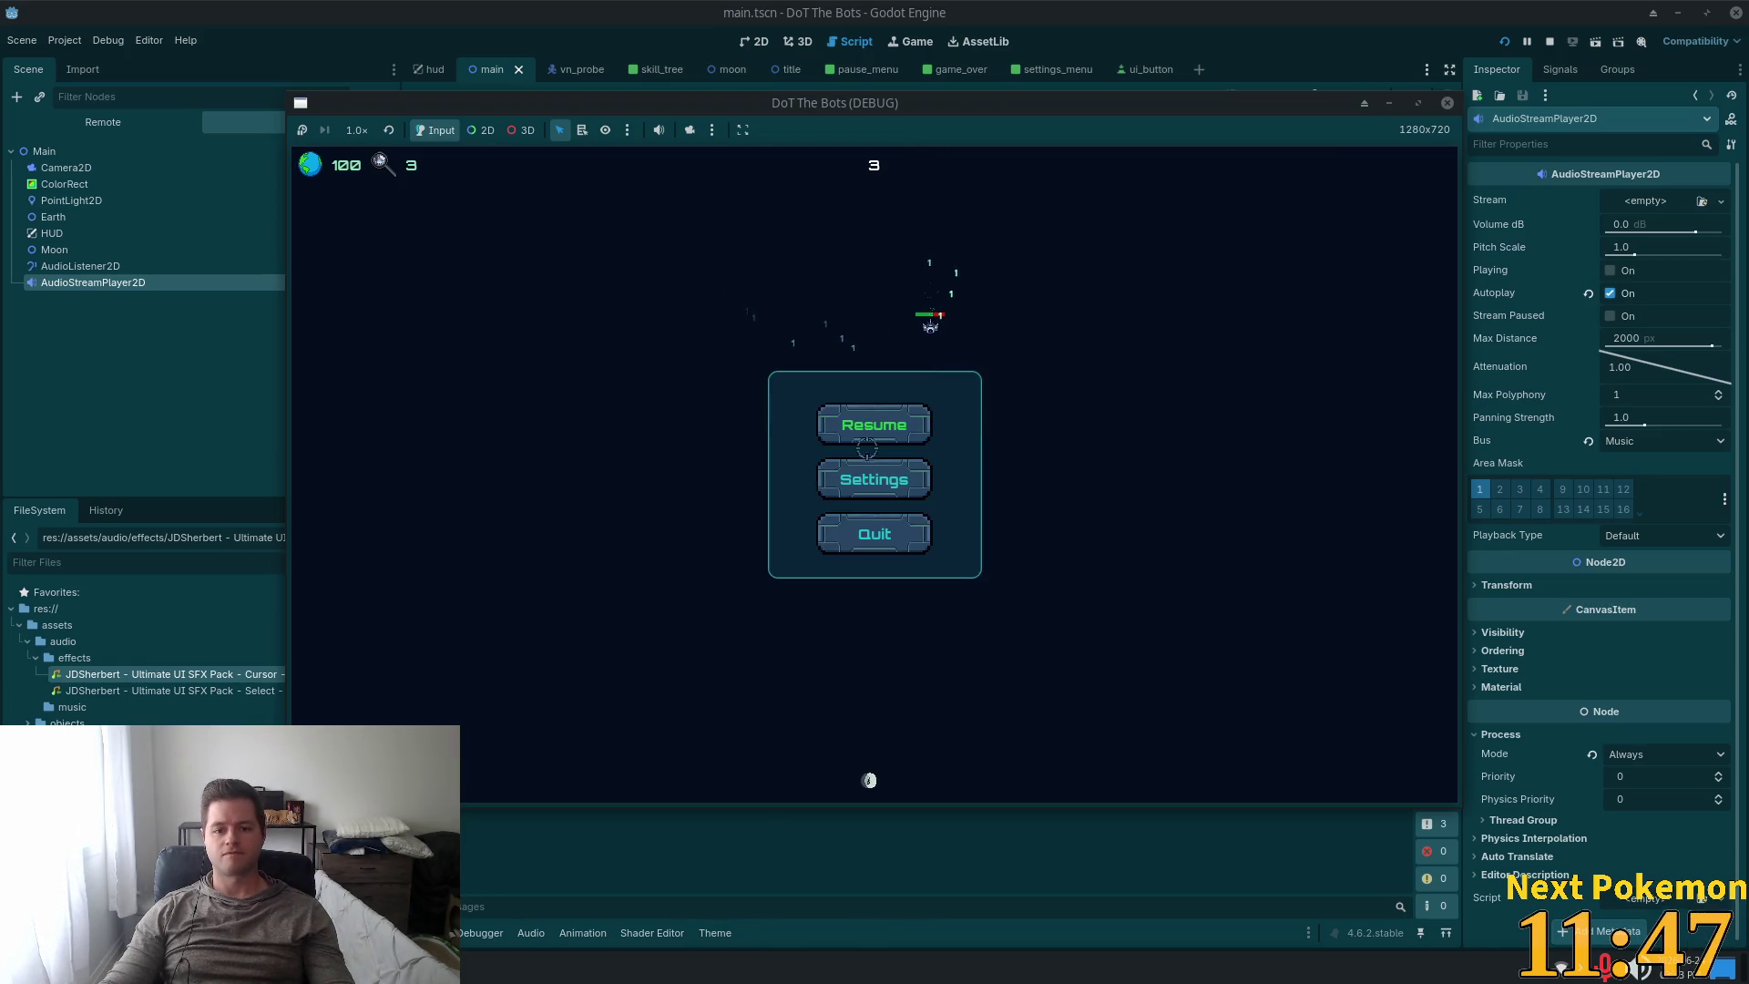
{"action": "left_click", "coordinate": [856, 475]}
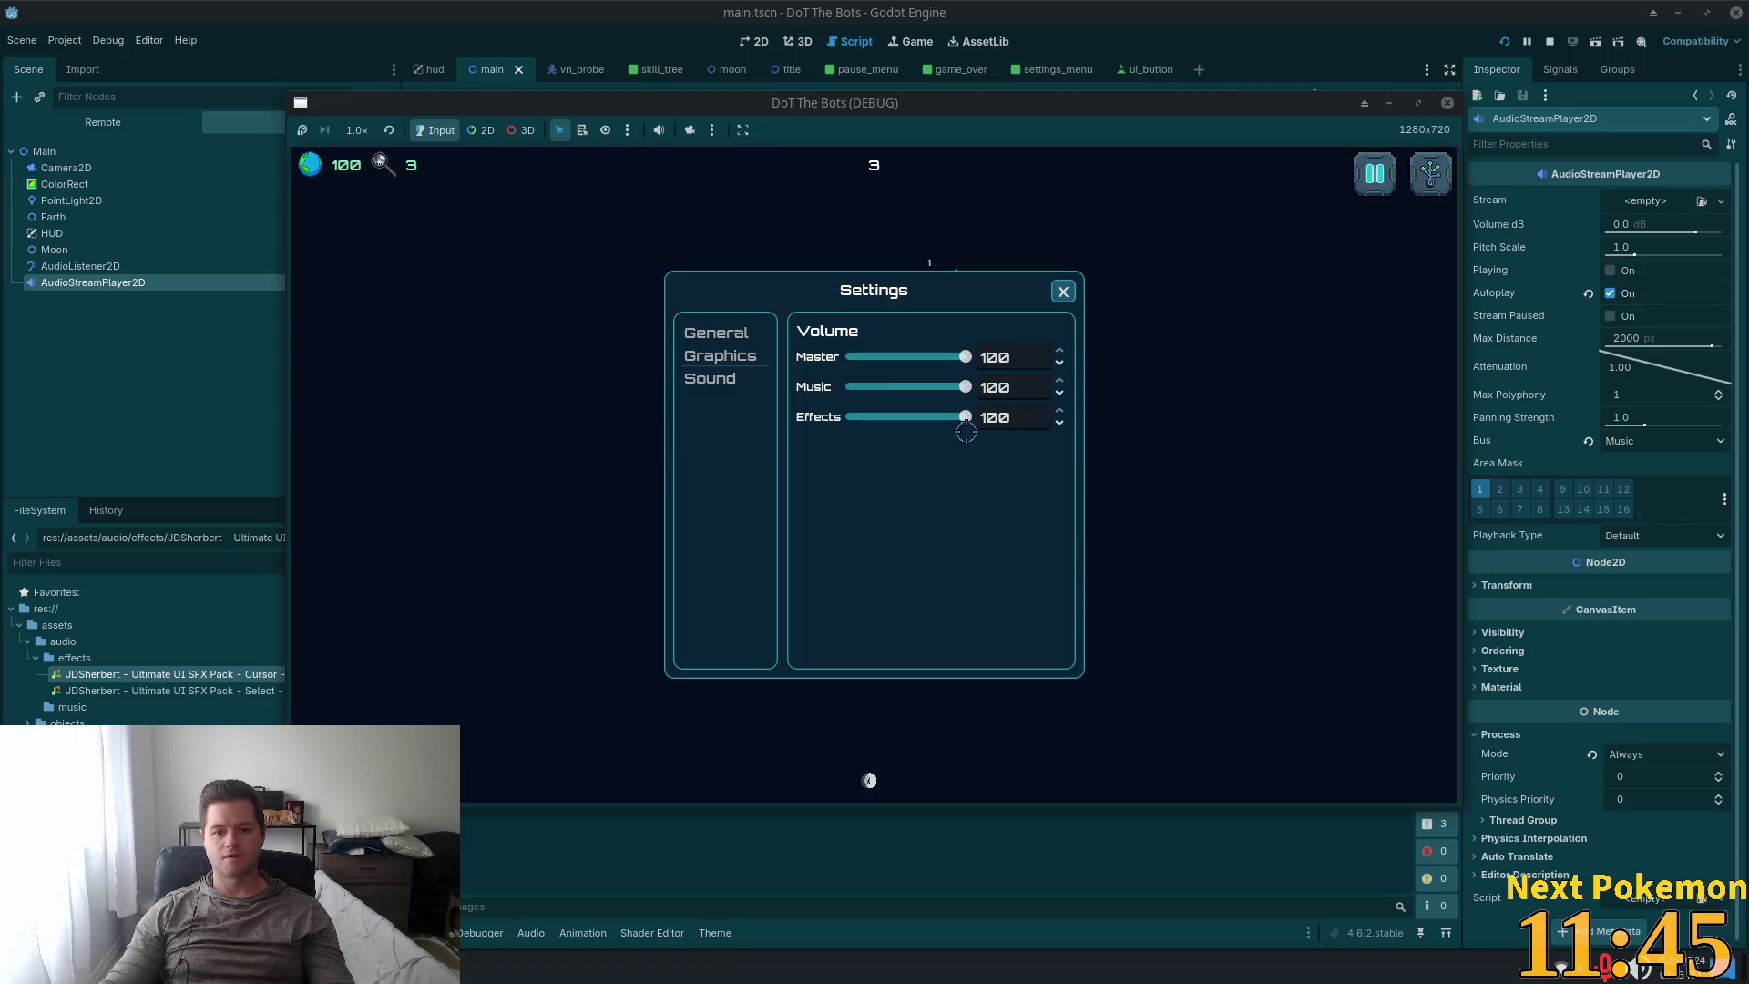
{"action": "left_click_drag", "start_coordinate": [967, 419], "coordinate": [903, 424]}
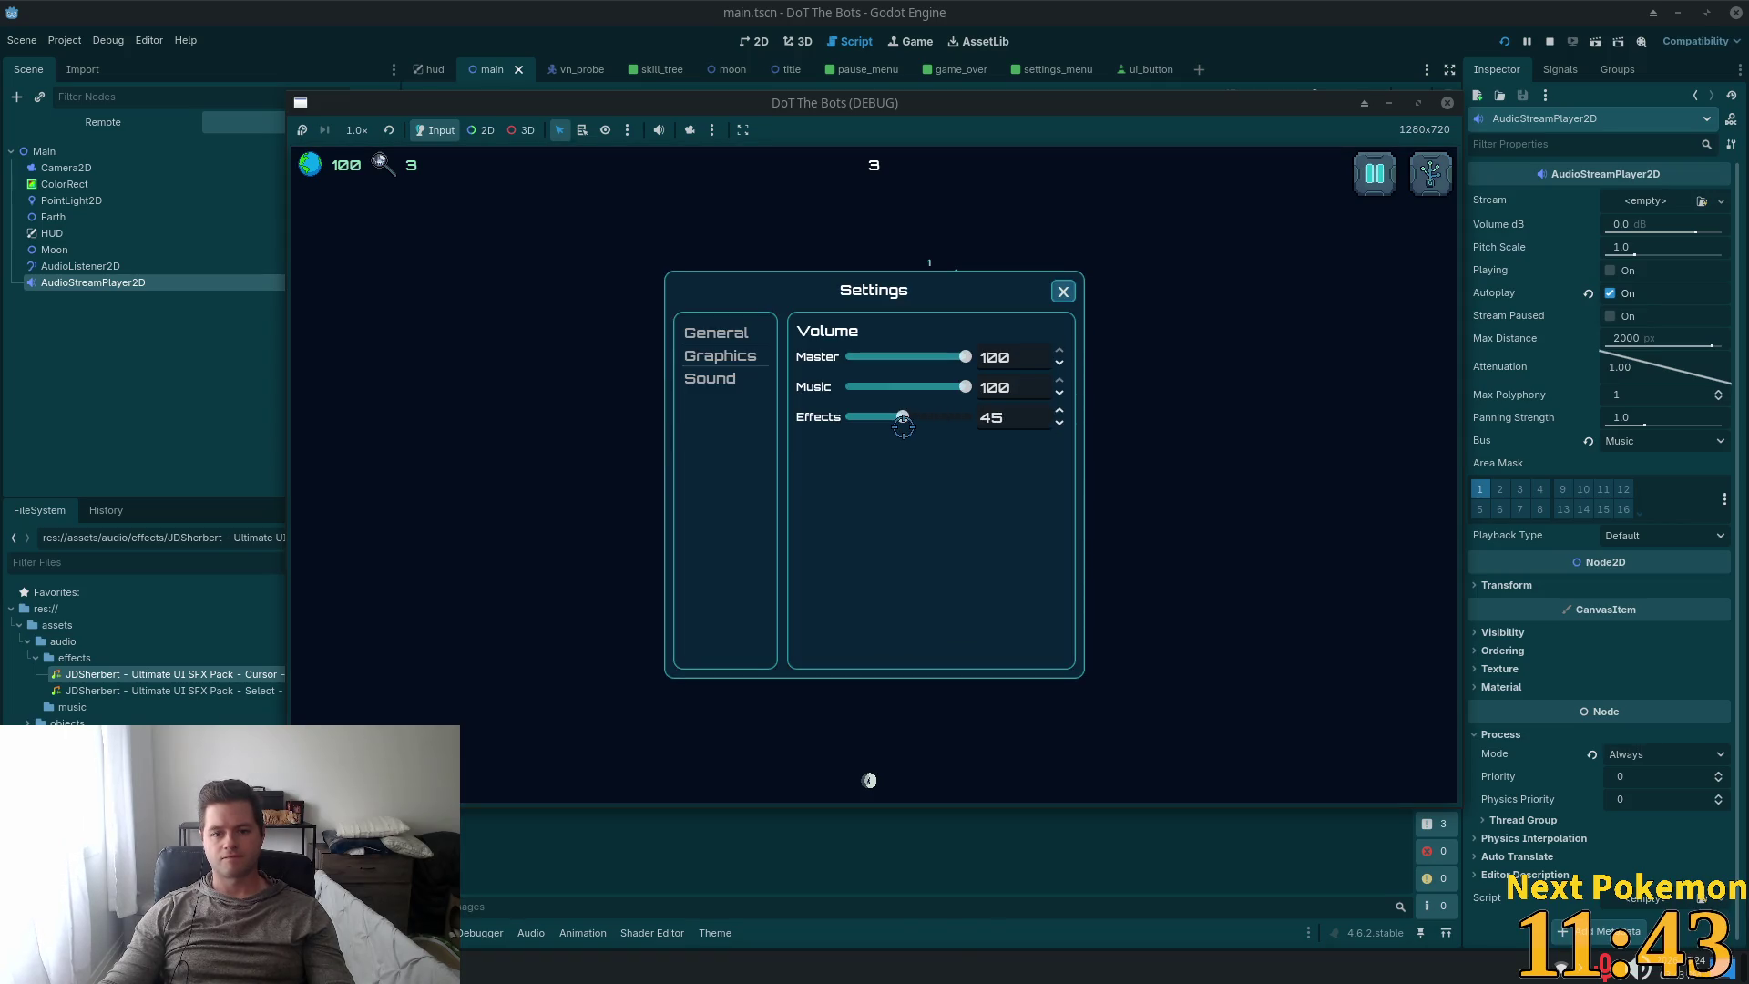
{"action": "left_click", "coordinate": [1063, 291]}
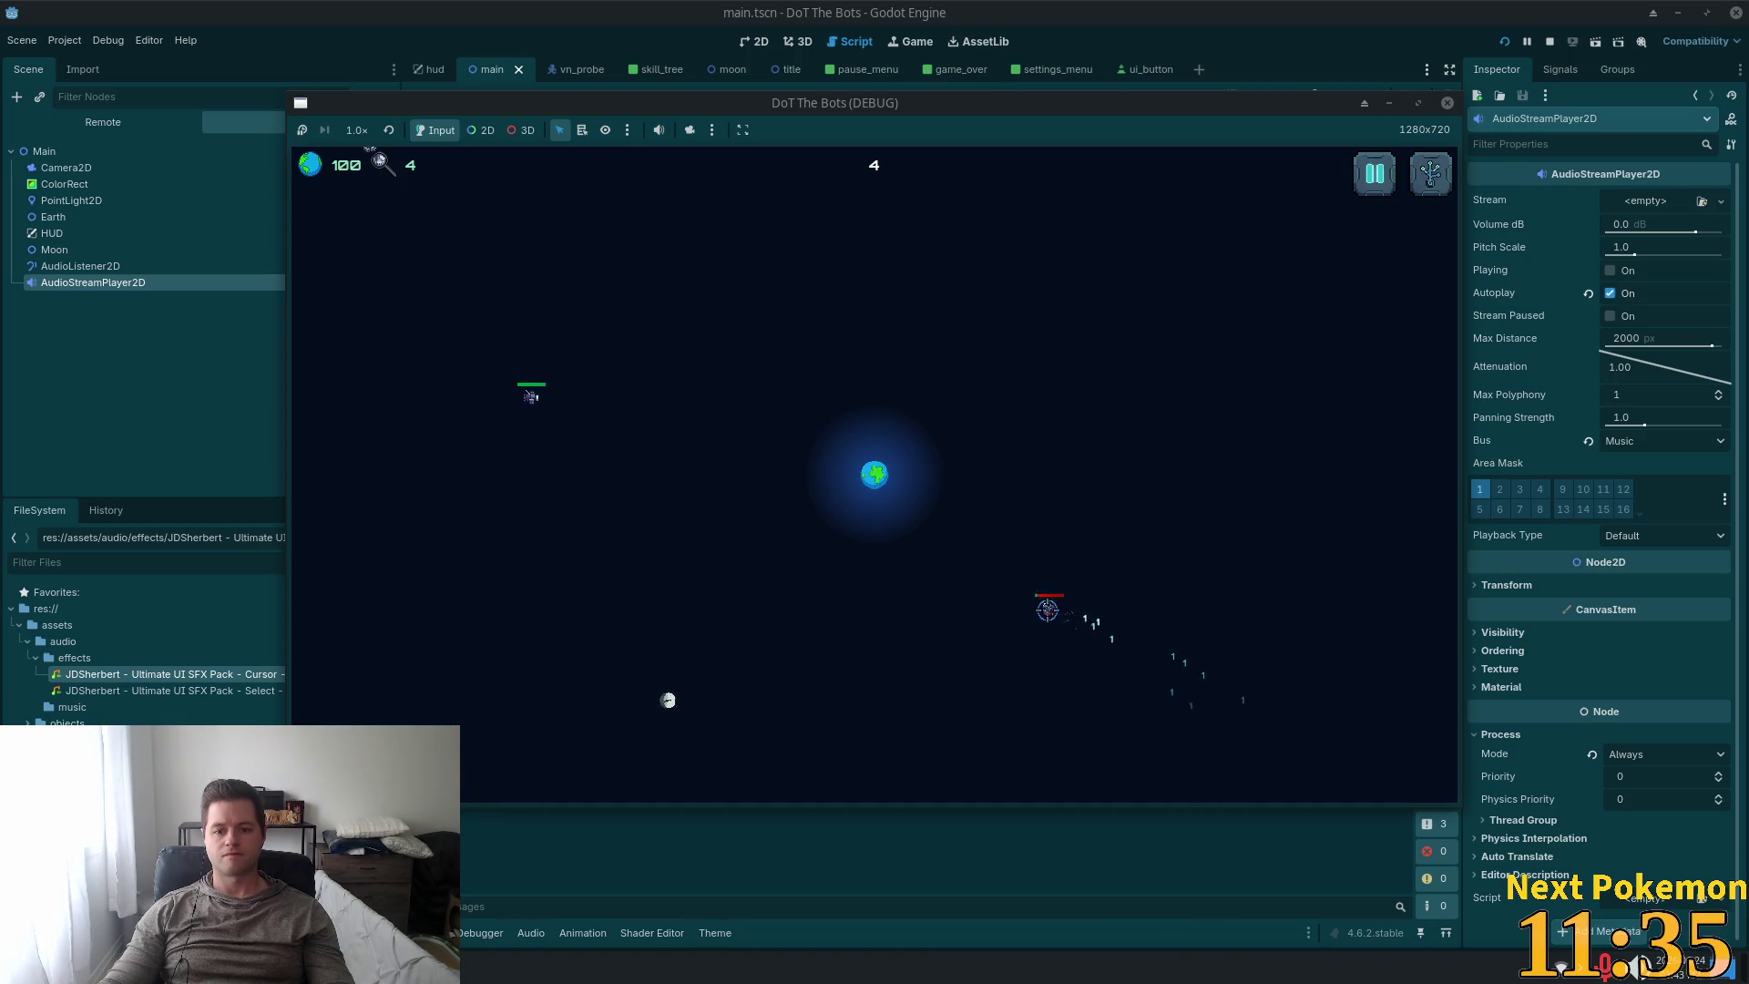
{"action": "left_click", "coordinate": [1430, 173]}
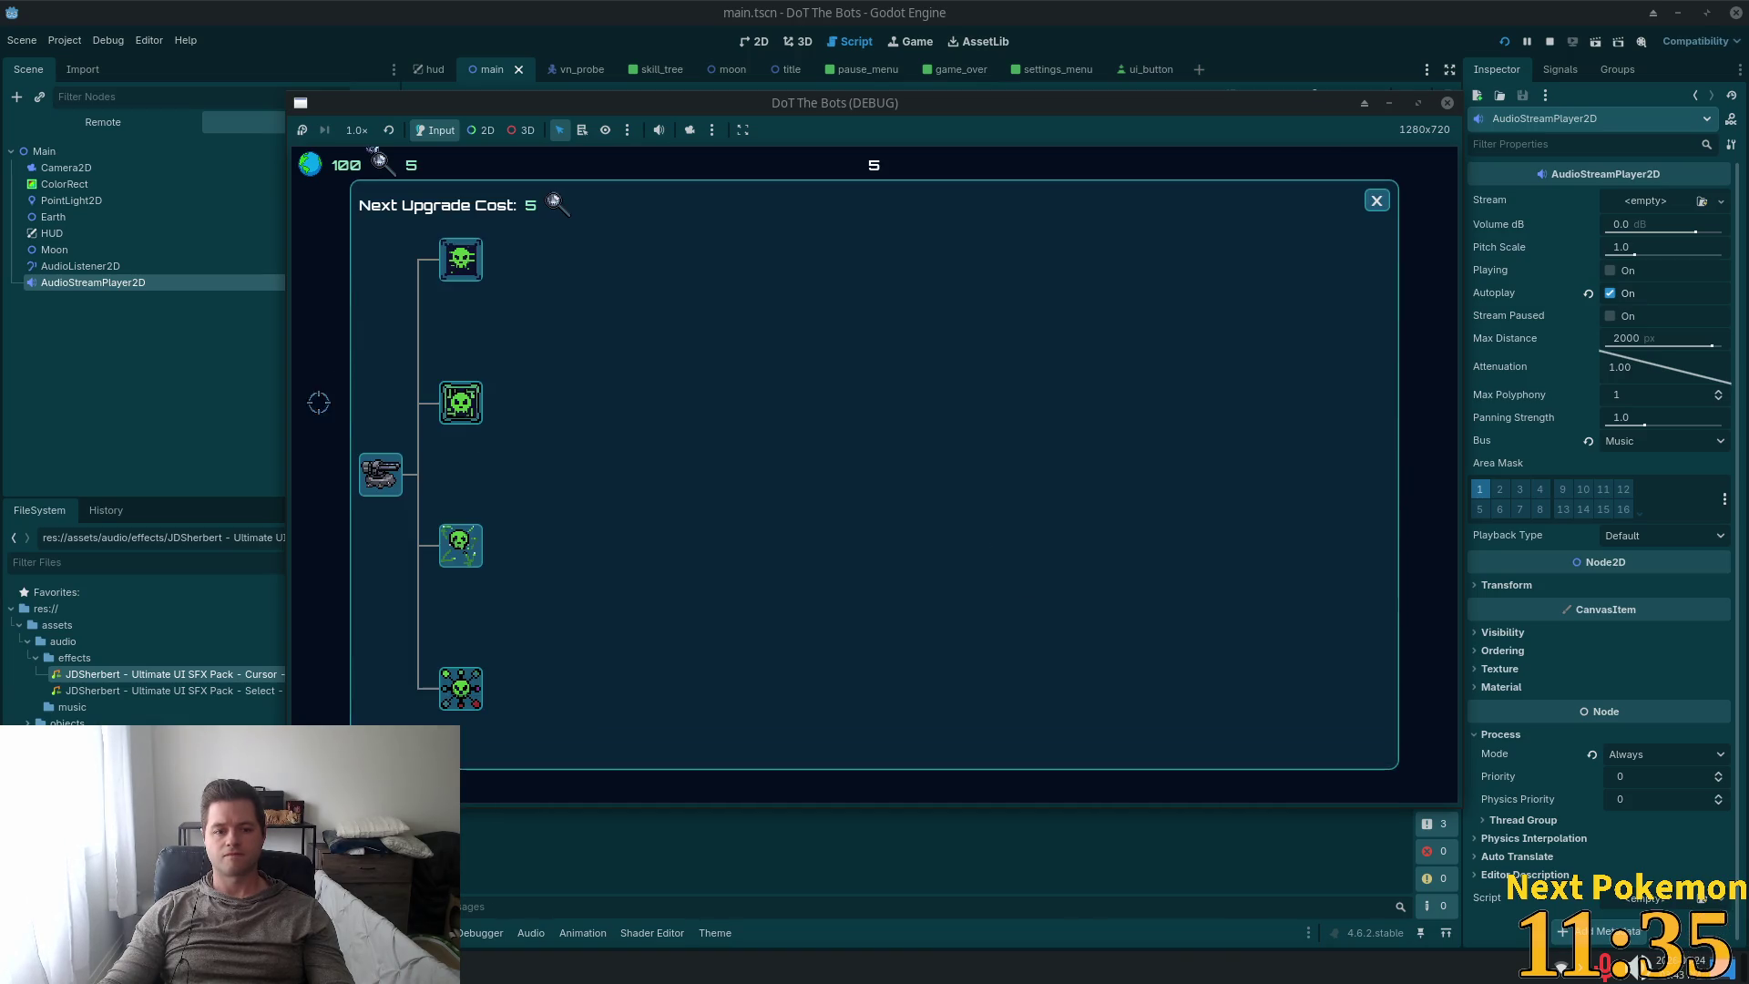
{"action": "left_click", "coordinate": [1377, 201]}
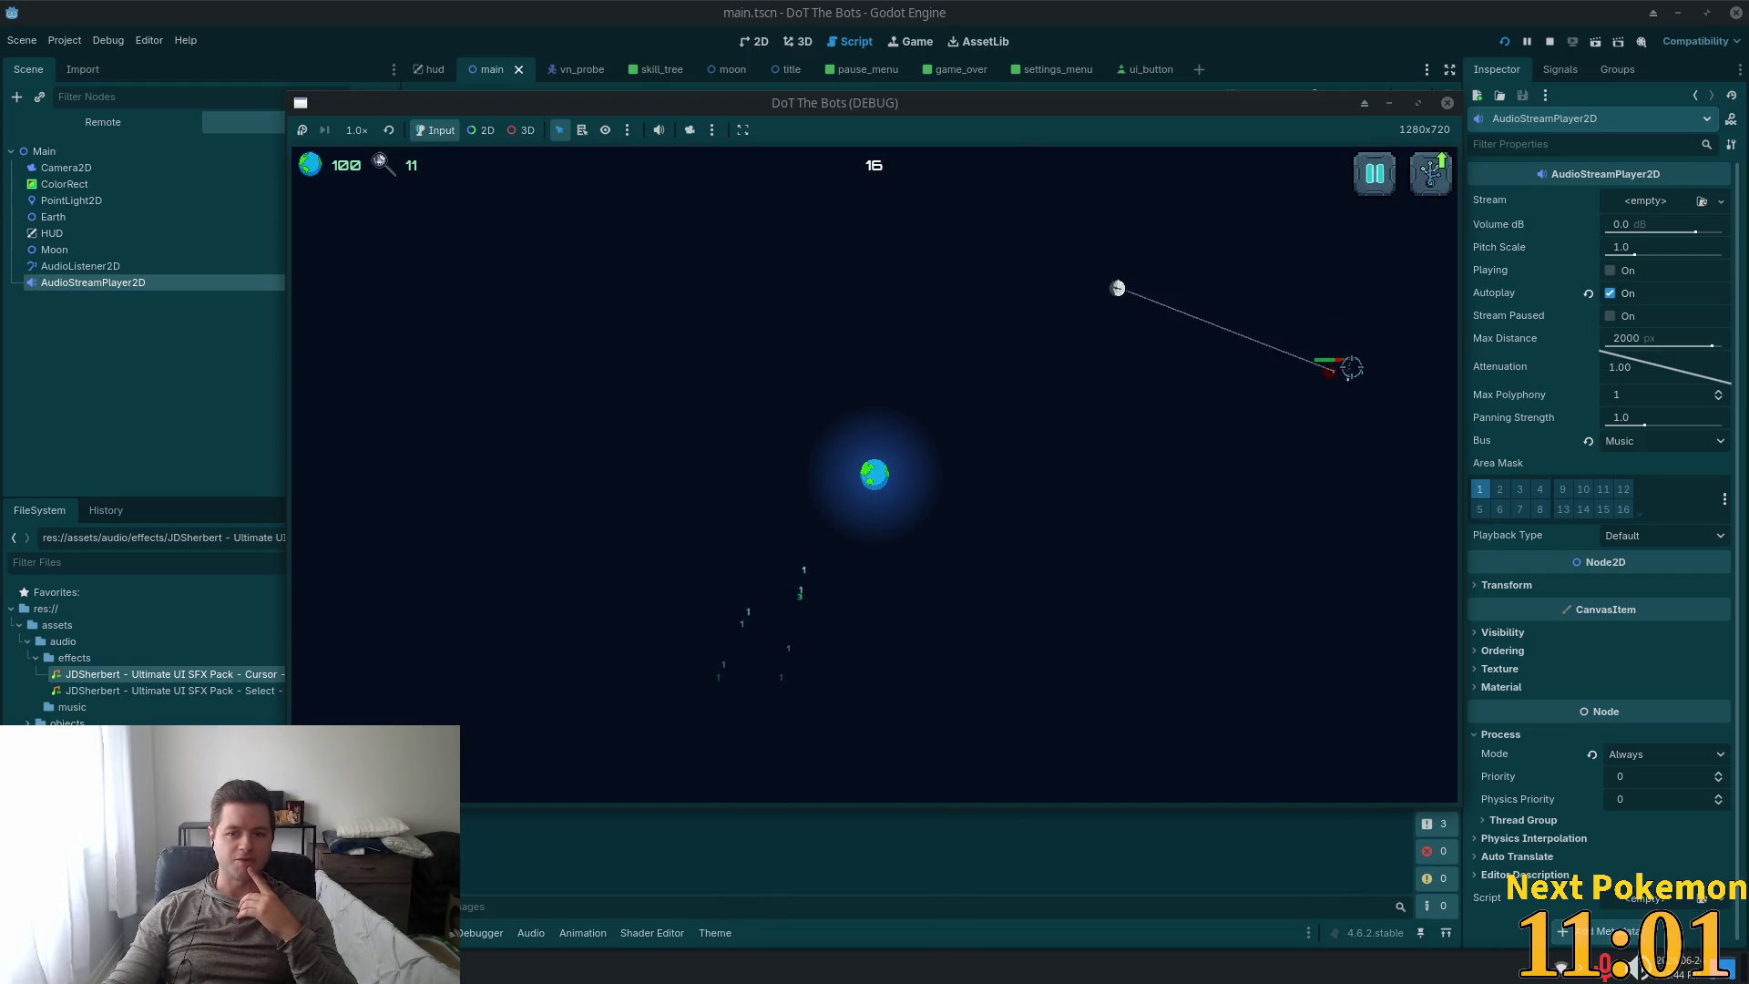
{"action": "key", "text": "F8"}
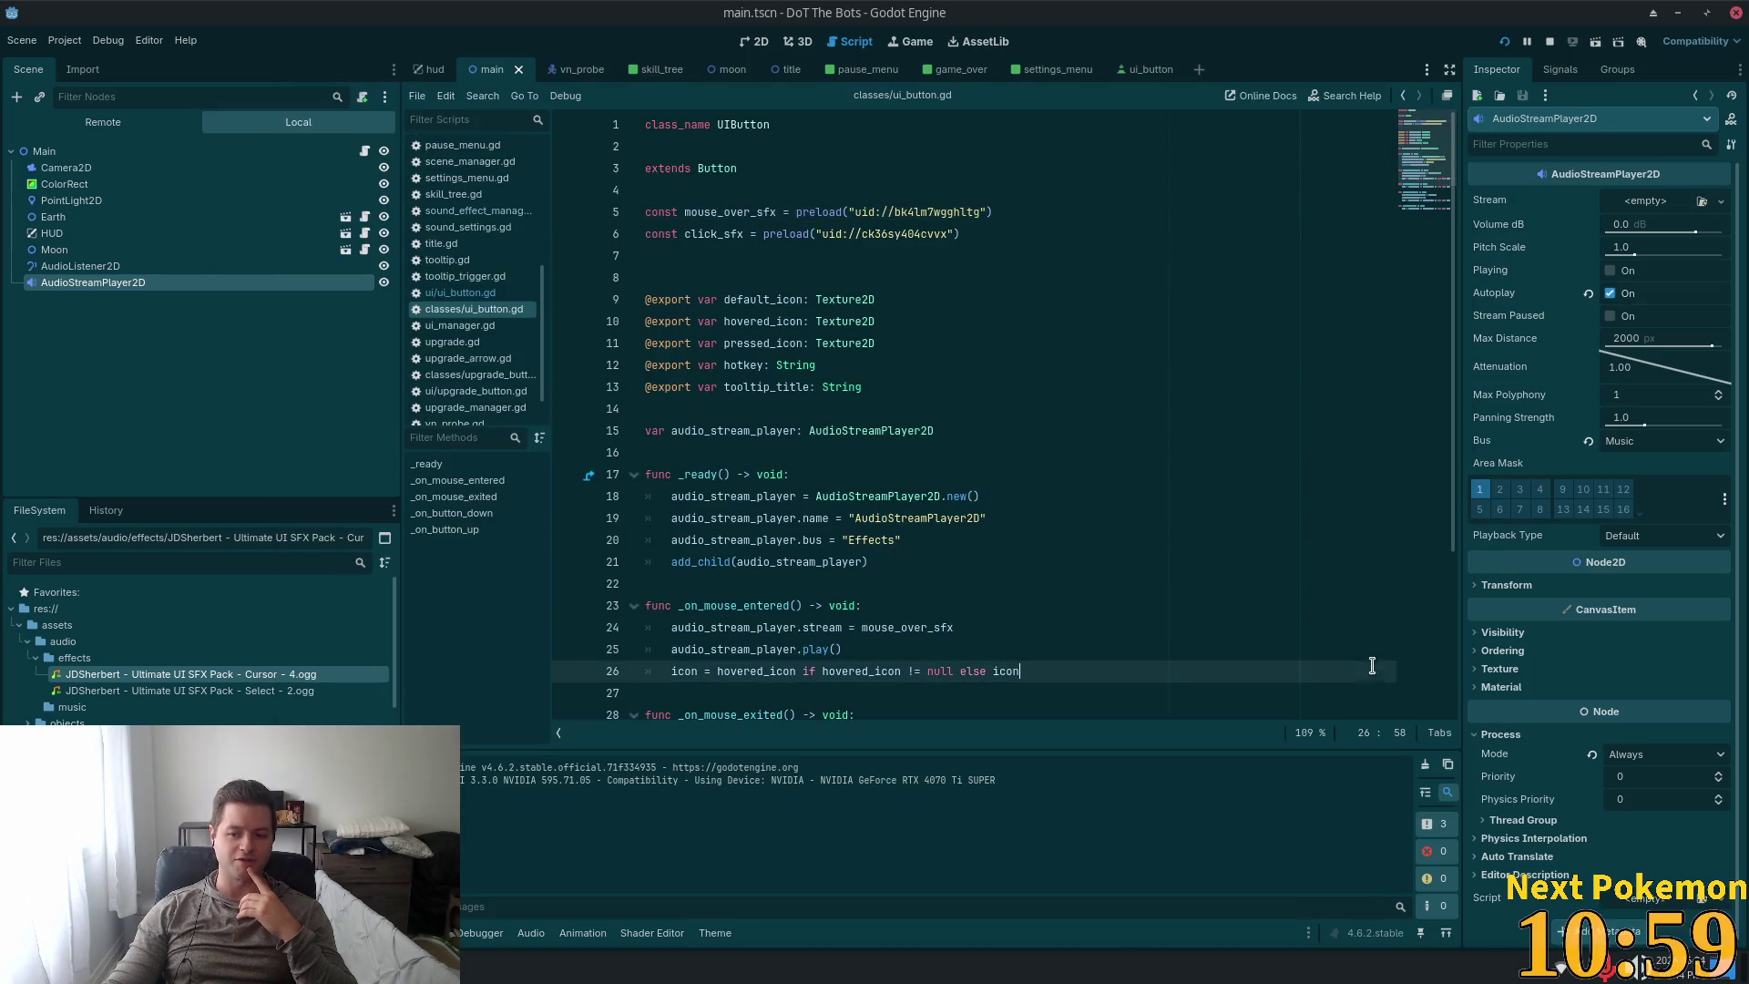
{"action": "left_click", "coordinate": [951, 422]}
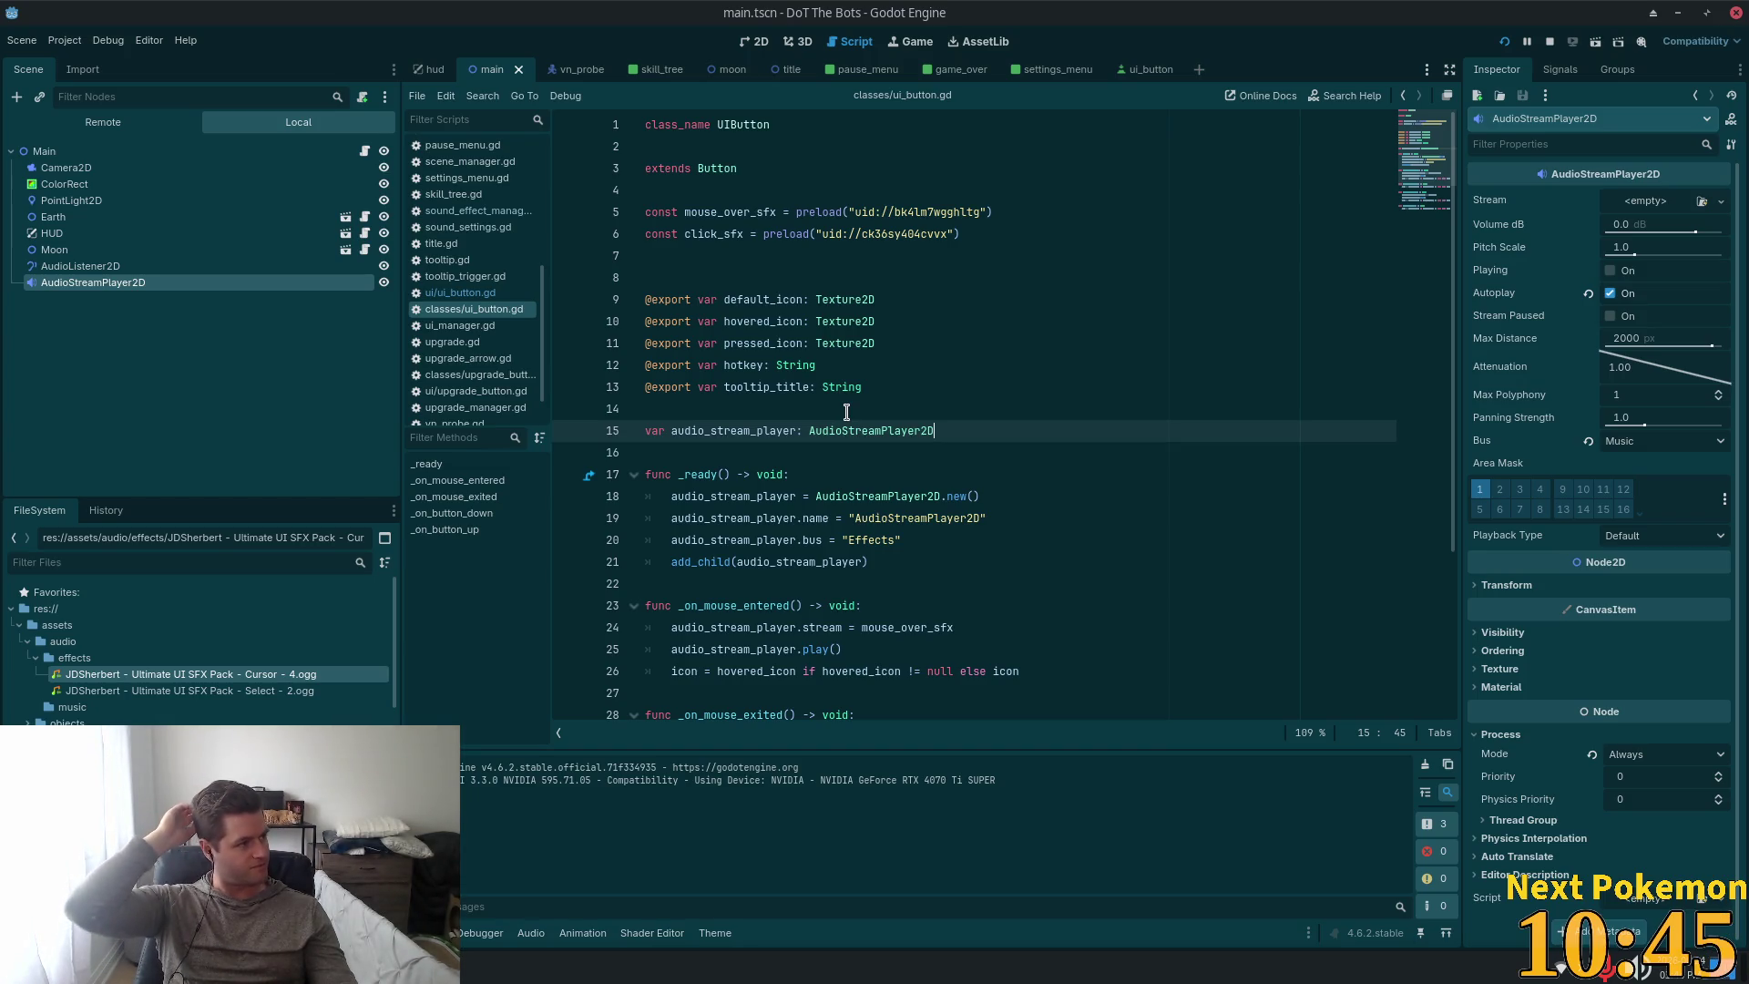
{"action": "left_click", "coordinate": [902, 393]}
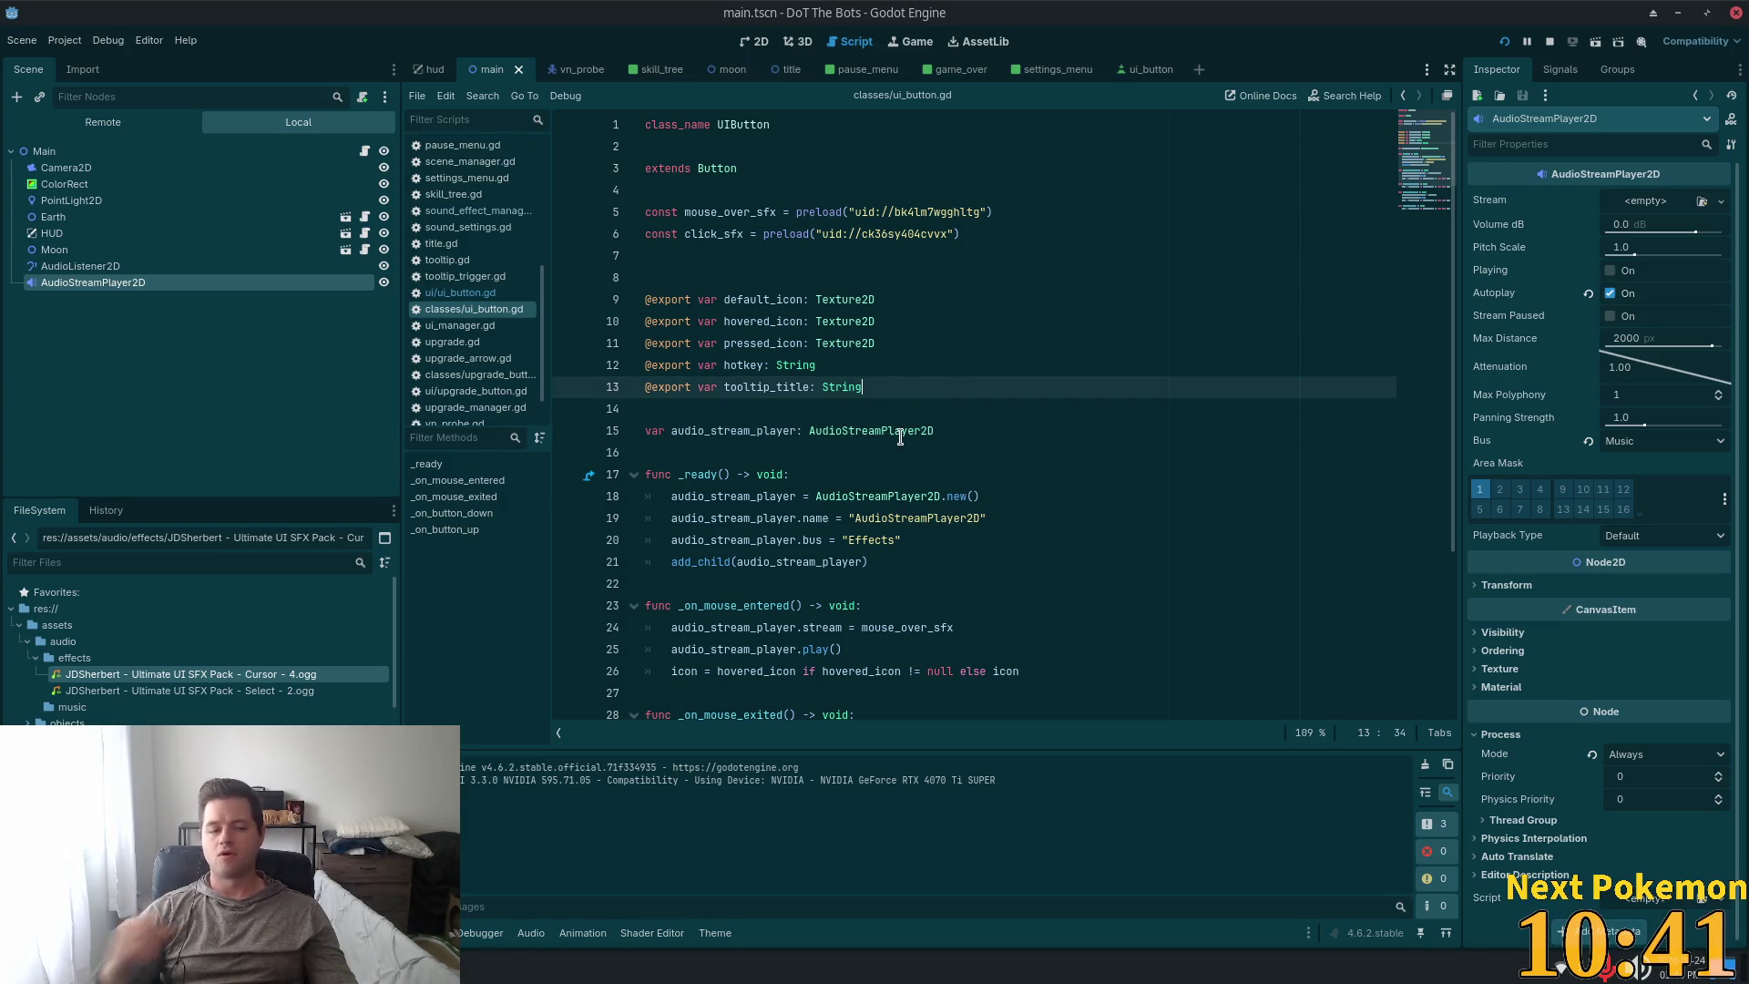
{"action": "mouse_move", "coordinate": [903, 445]}
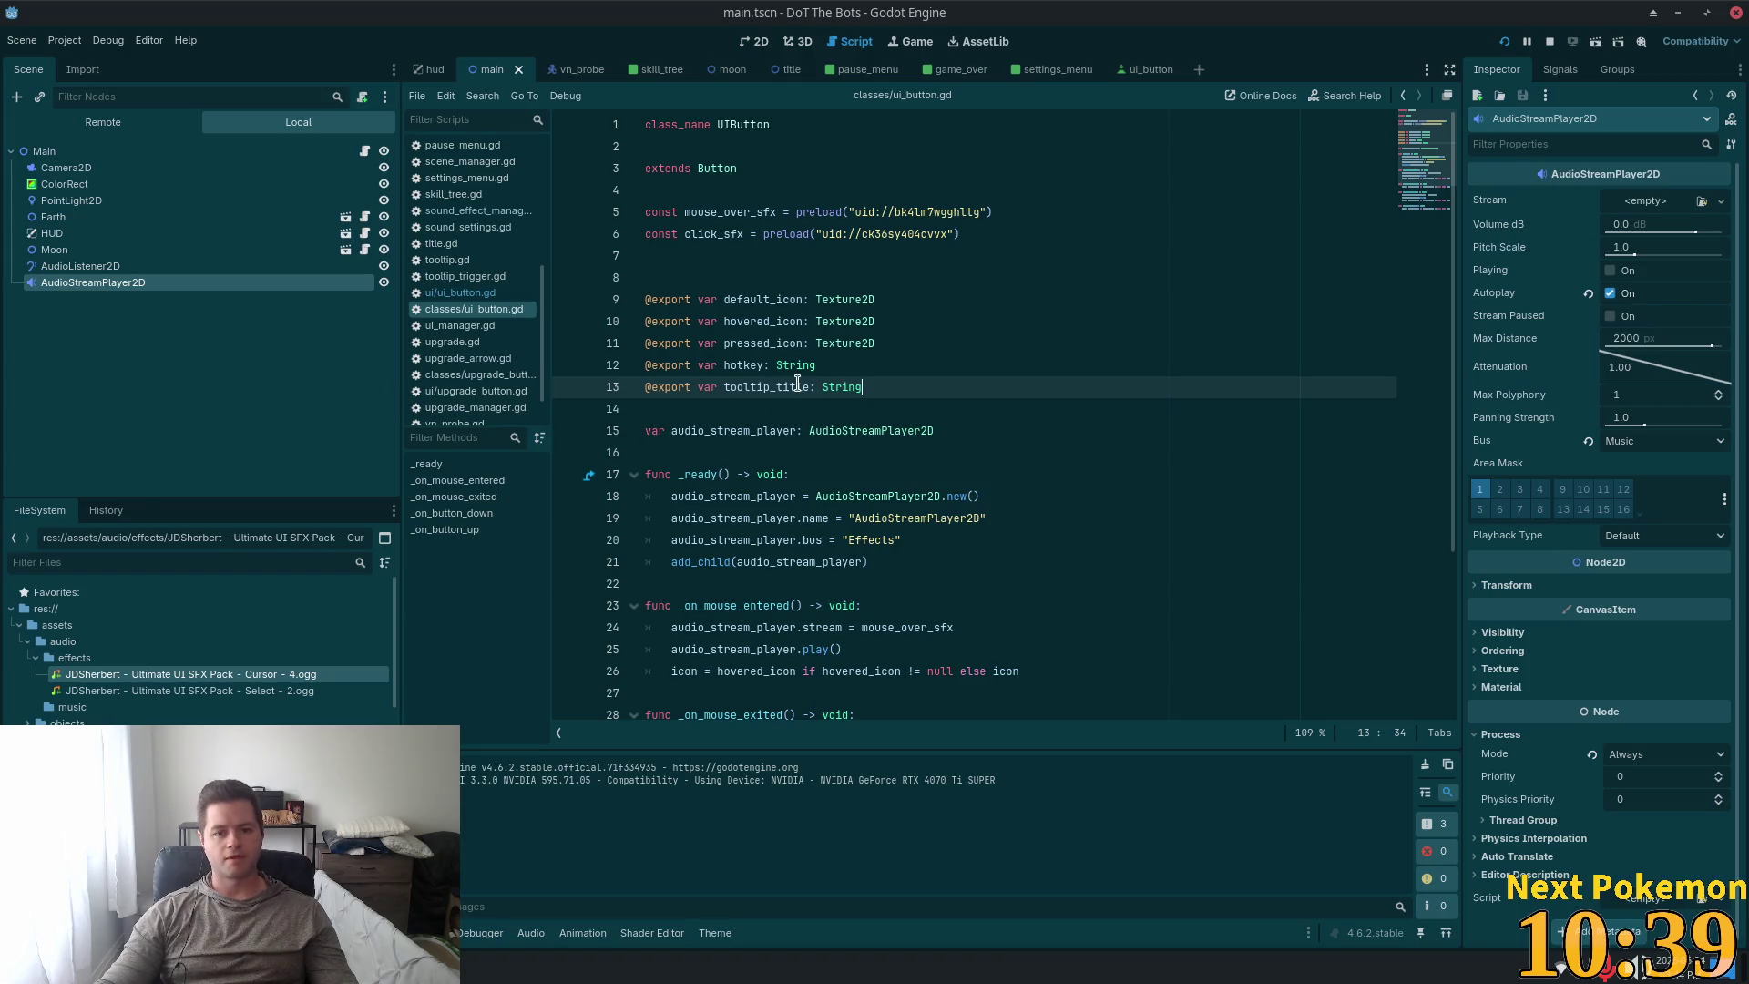
{"action": "scroll", "coordinate": [907, 424], "scroll_direction": "down", "scroll_amount": 3}
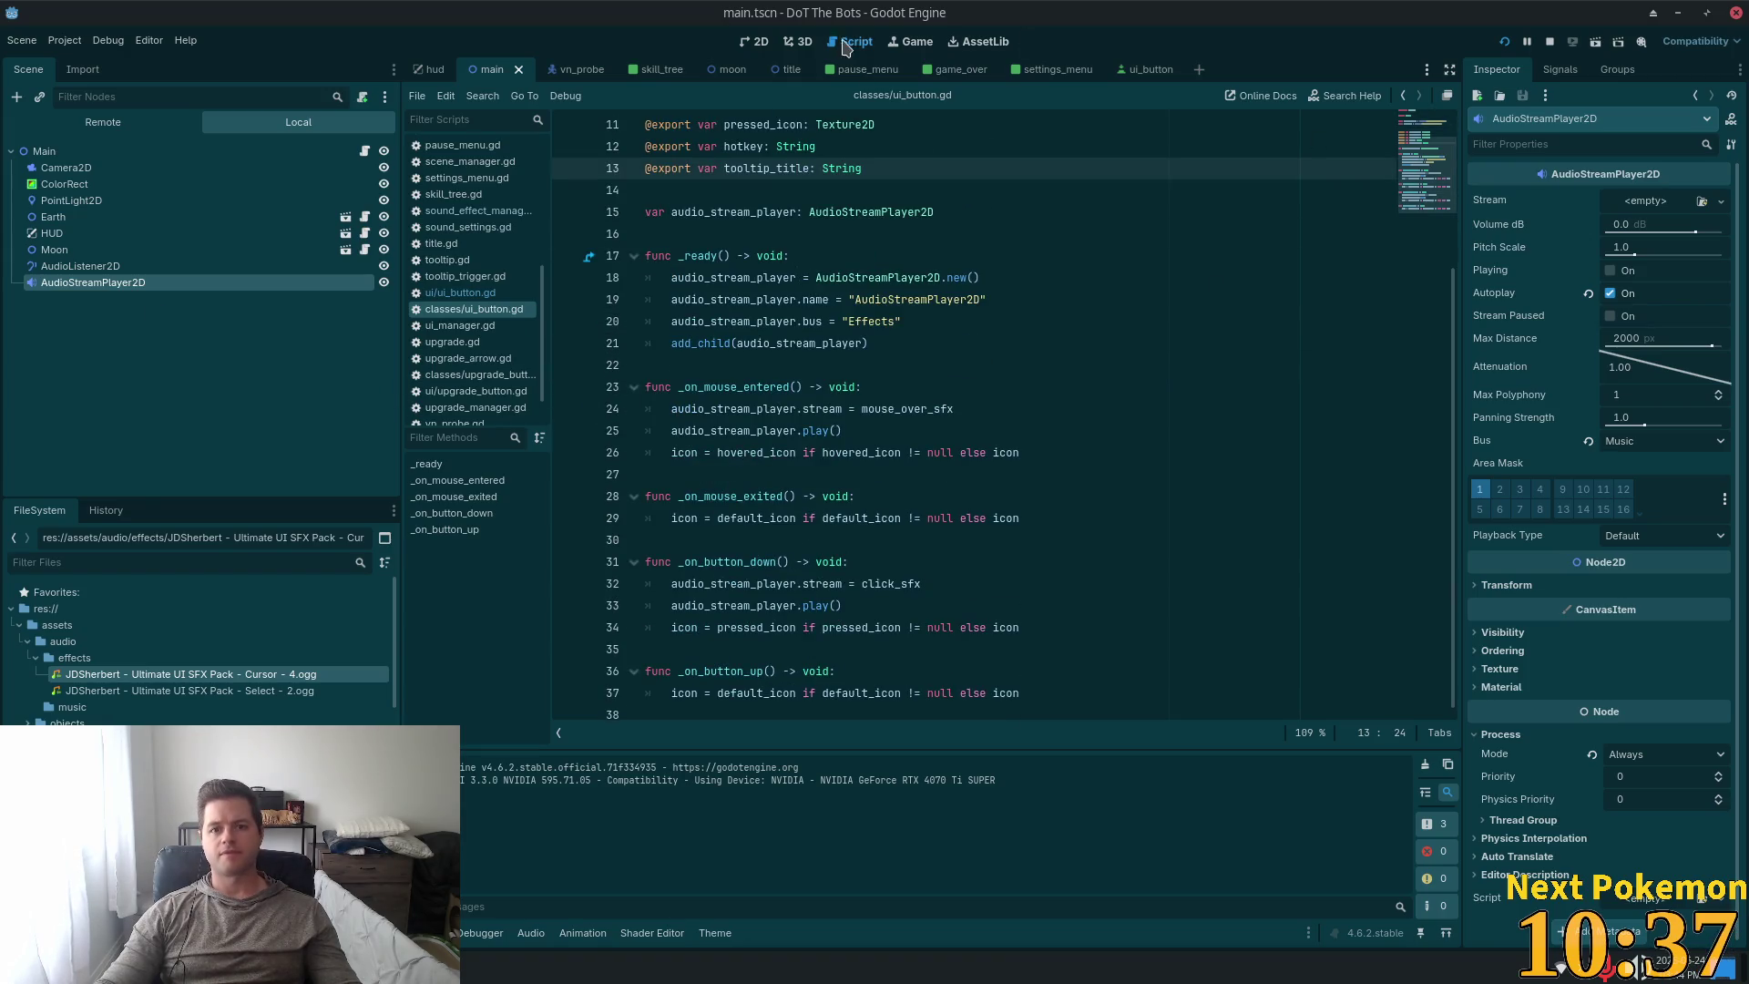
{"action": "key", "text": "super"}
{"action": "key", "text": "Escape"}
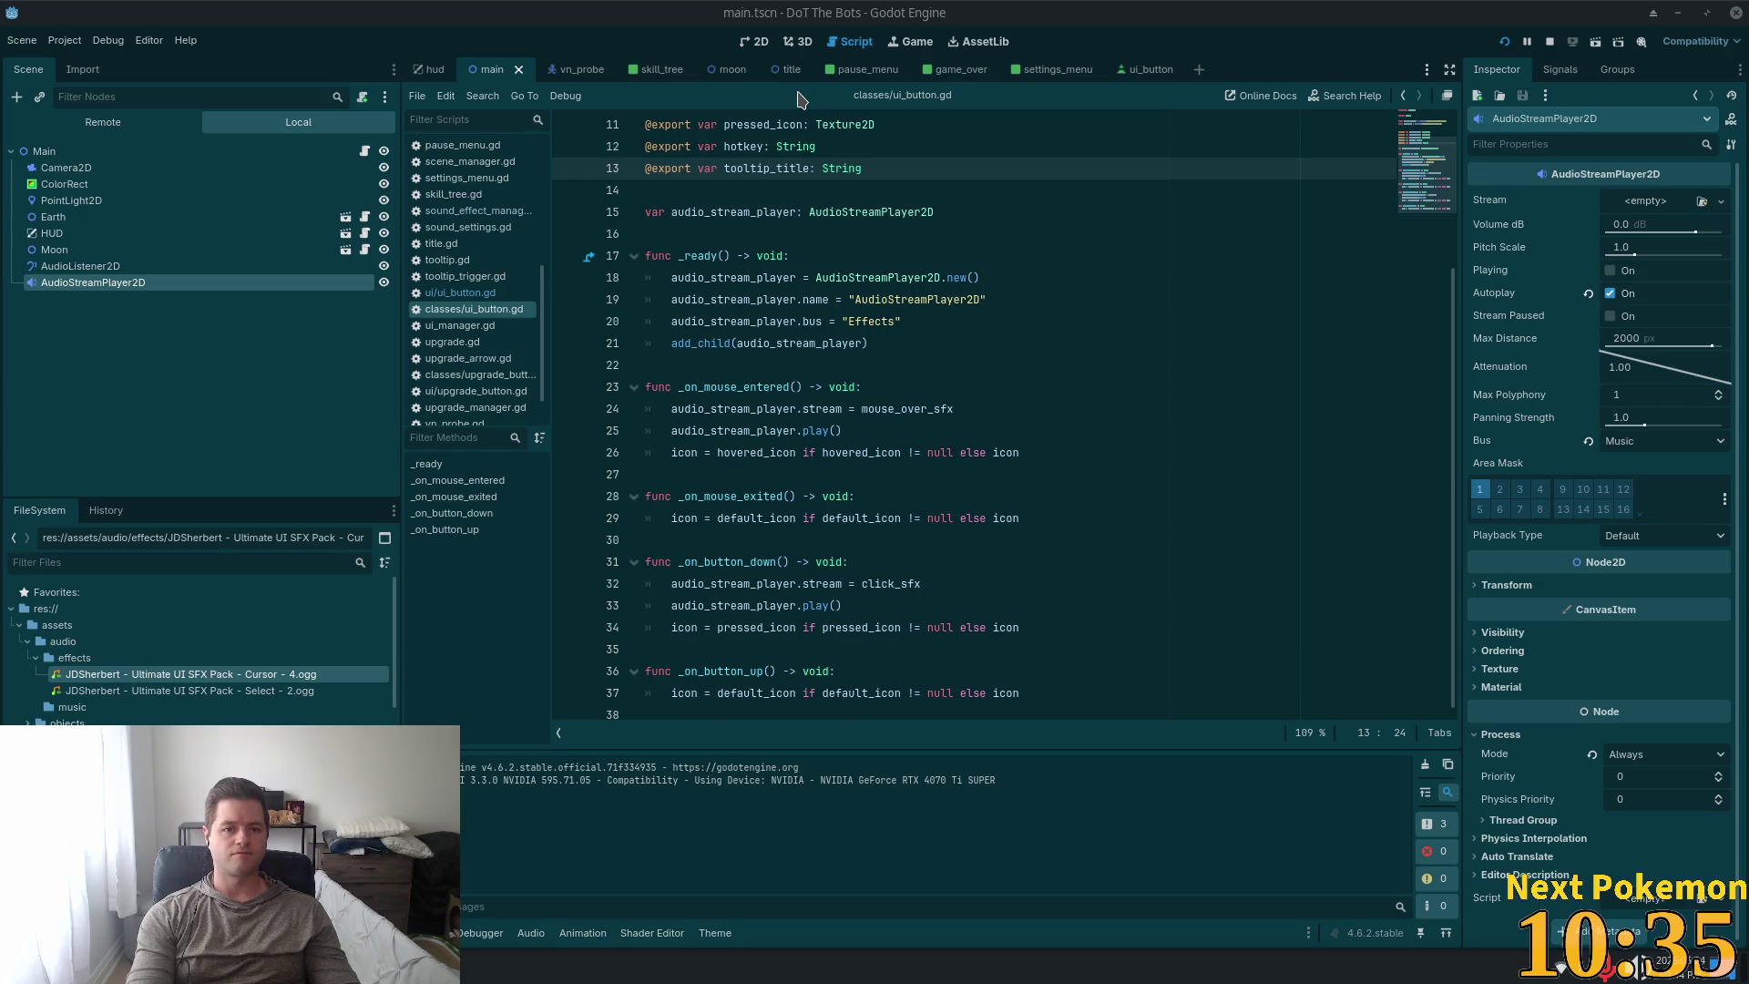
In the vn_probe scene, rename the ProgressBar node to ProgressBarHealth.
{"action": "left_click", "coordinate": [562, 69]}
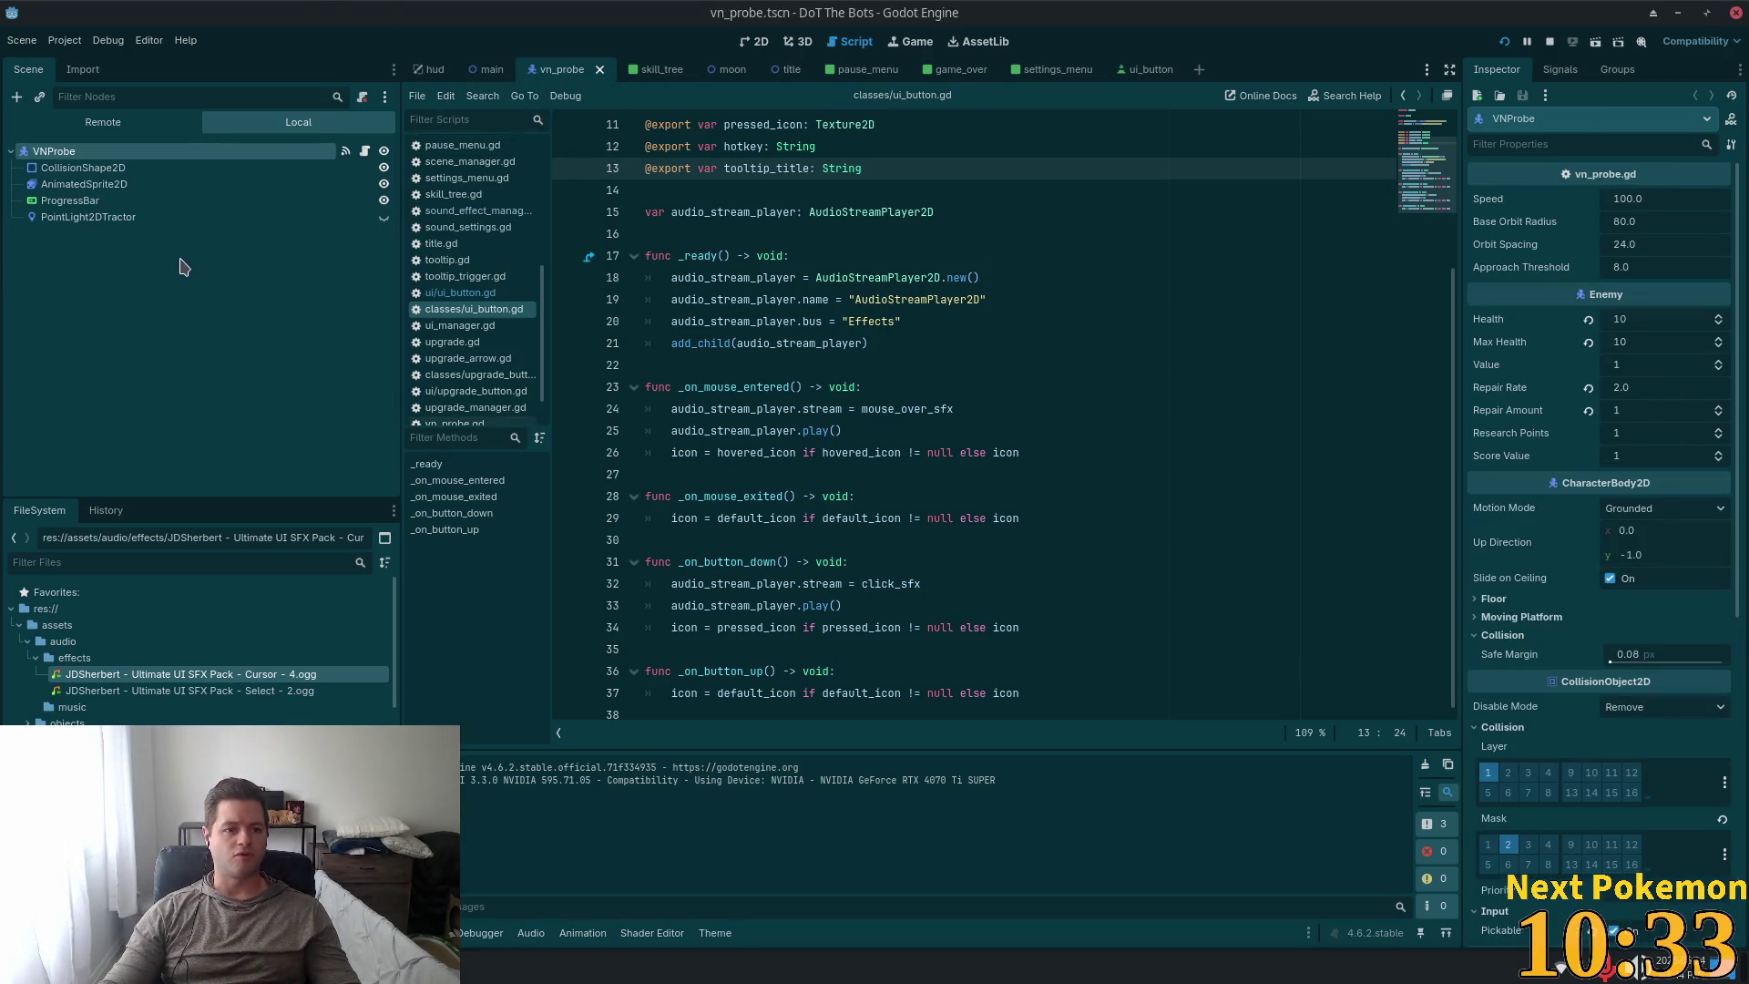
{"action": "left_click", "coordinate": [153, 202]}
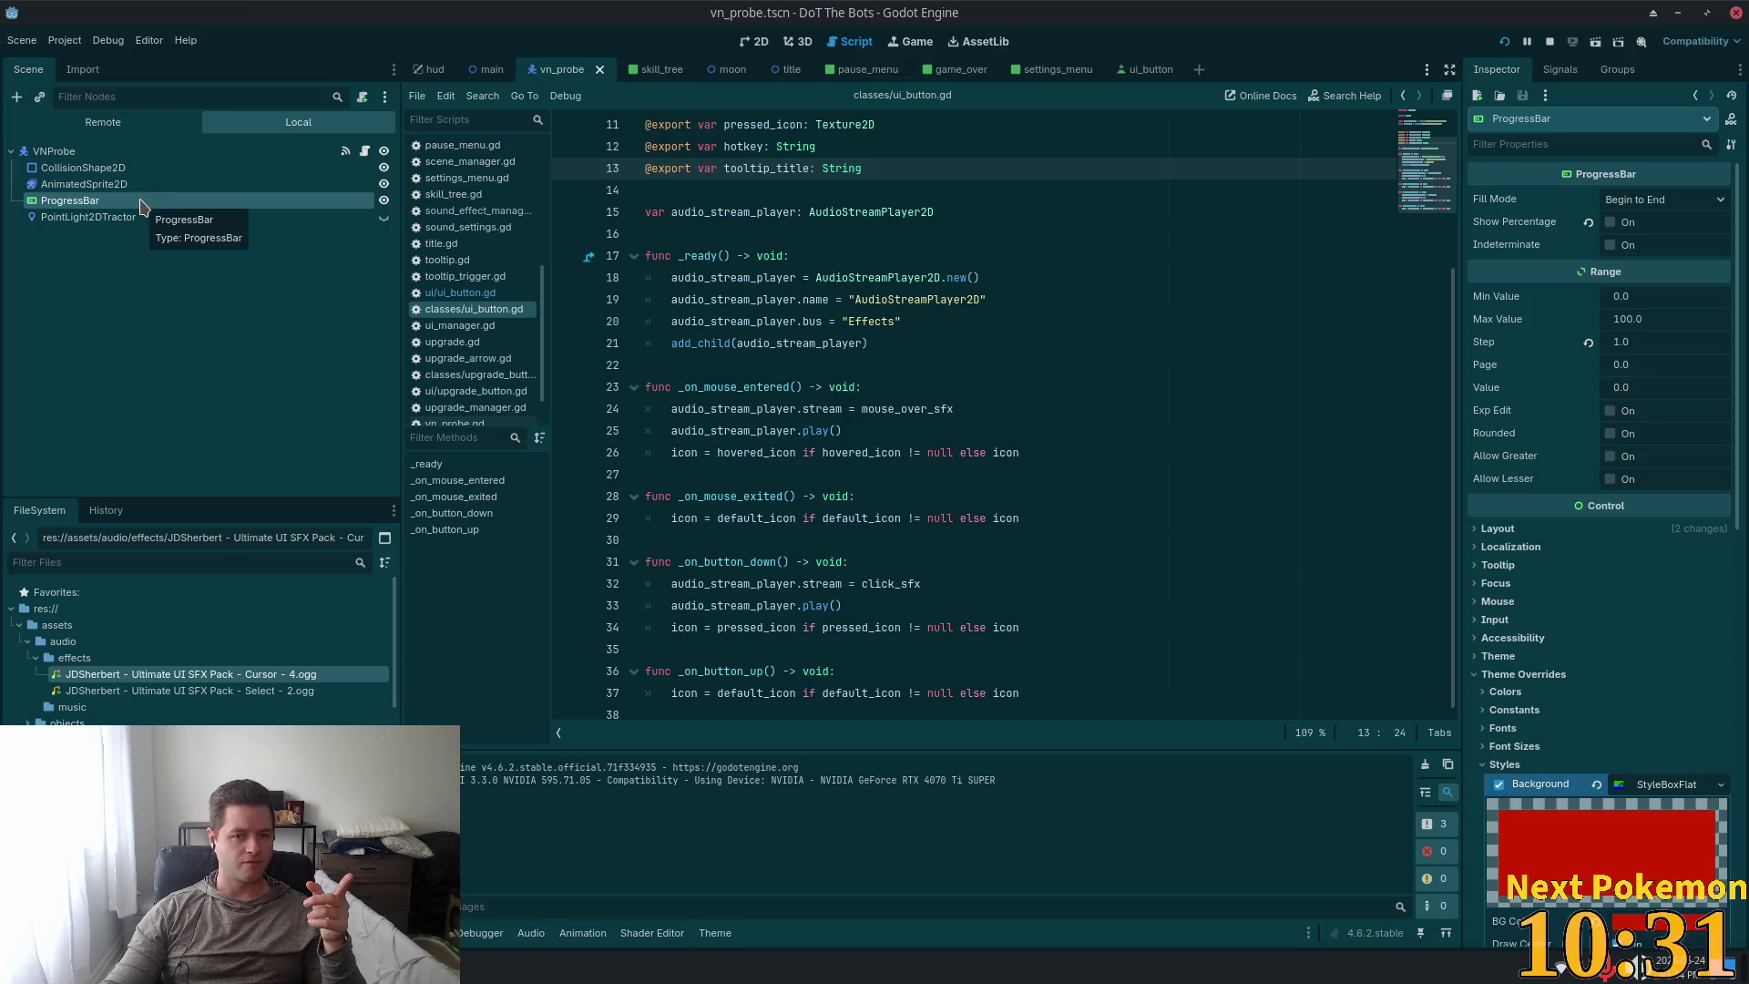
{"action": "double_click", "coordinate": [164, 197]}
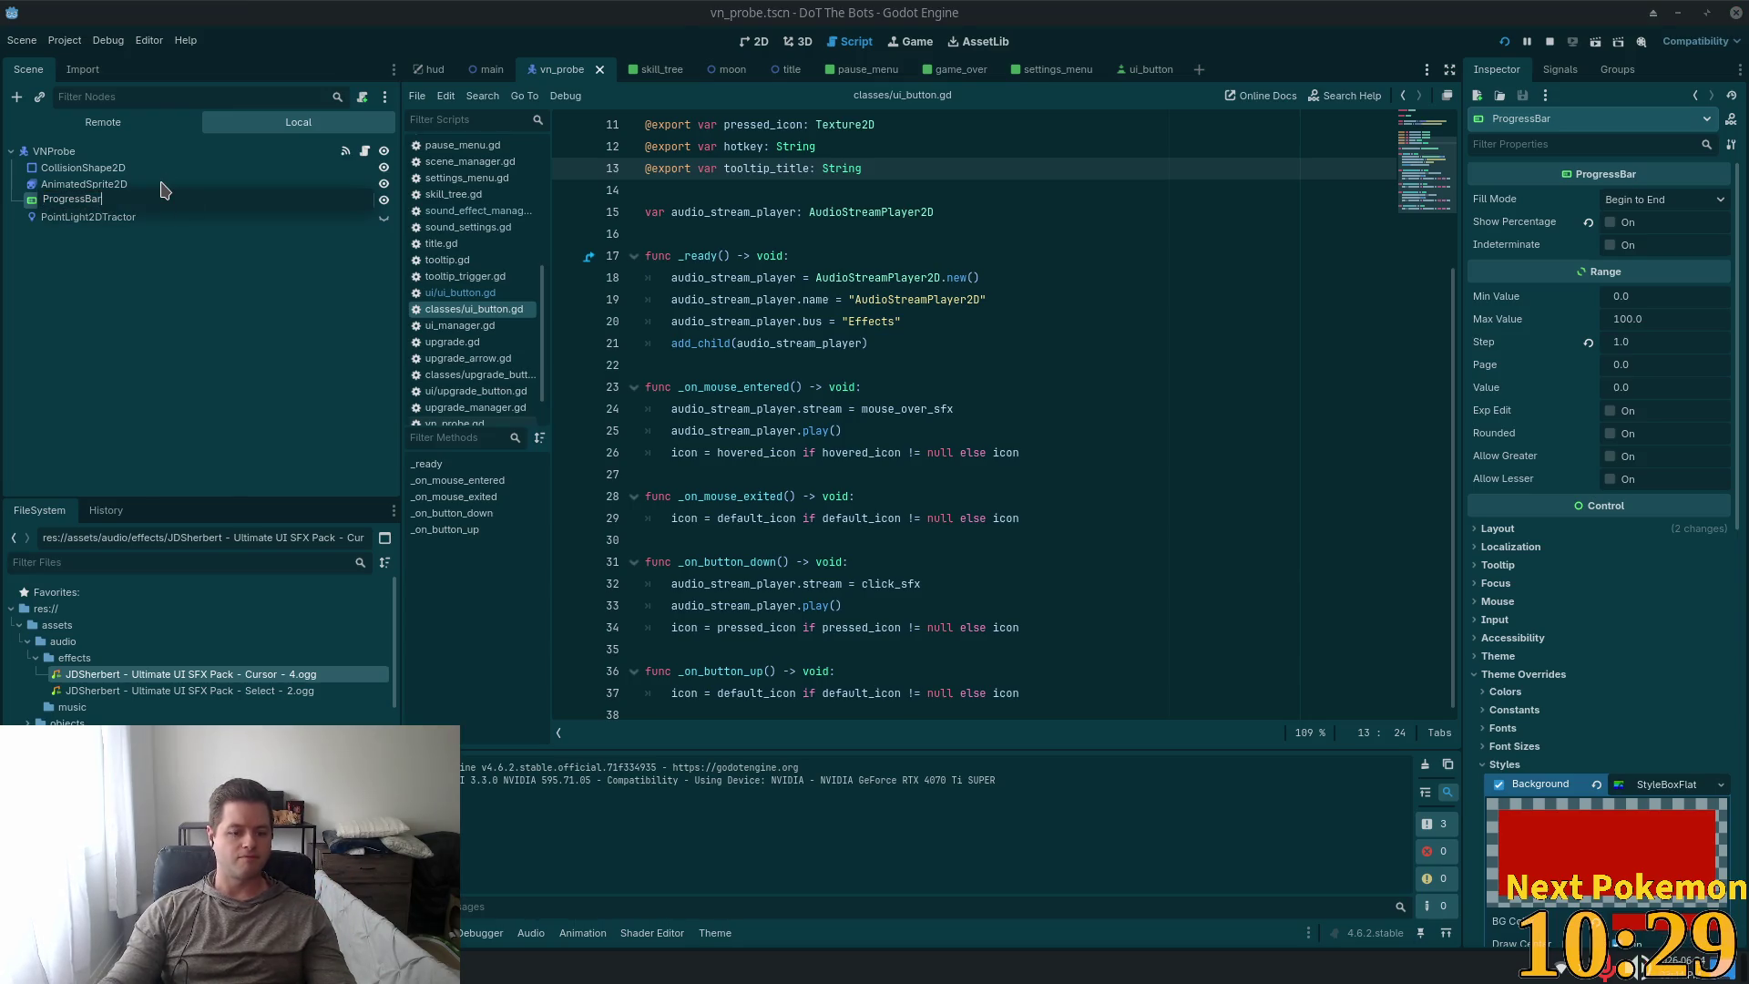
{"action": "type", "text": "Health"}
{"action": "key", "text": "Return"}
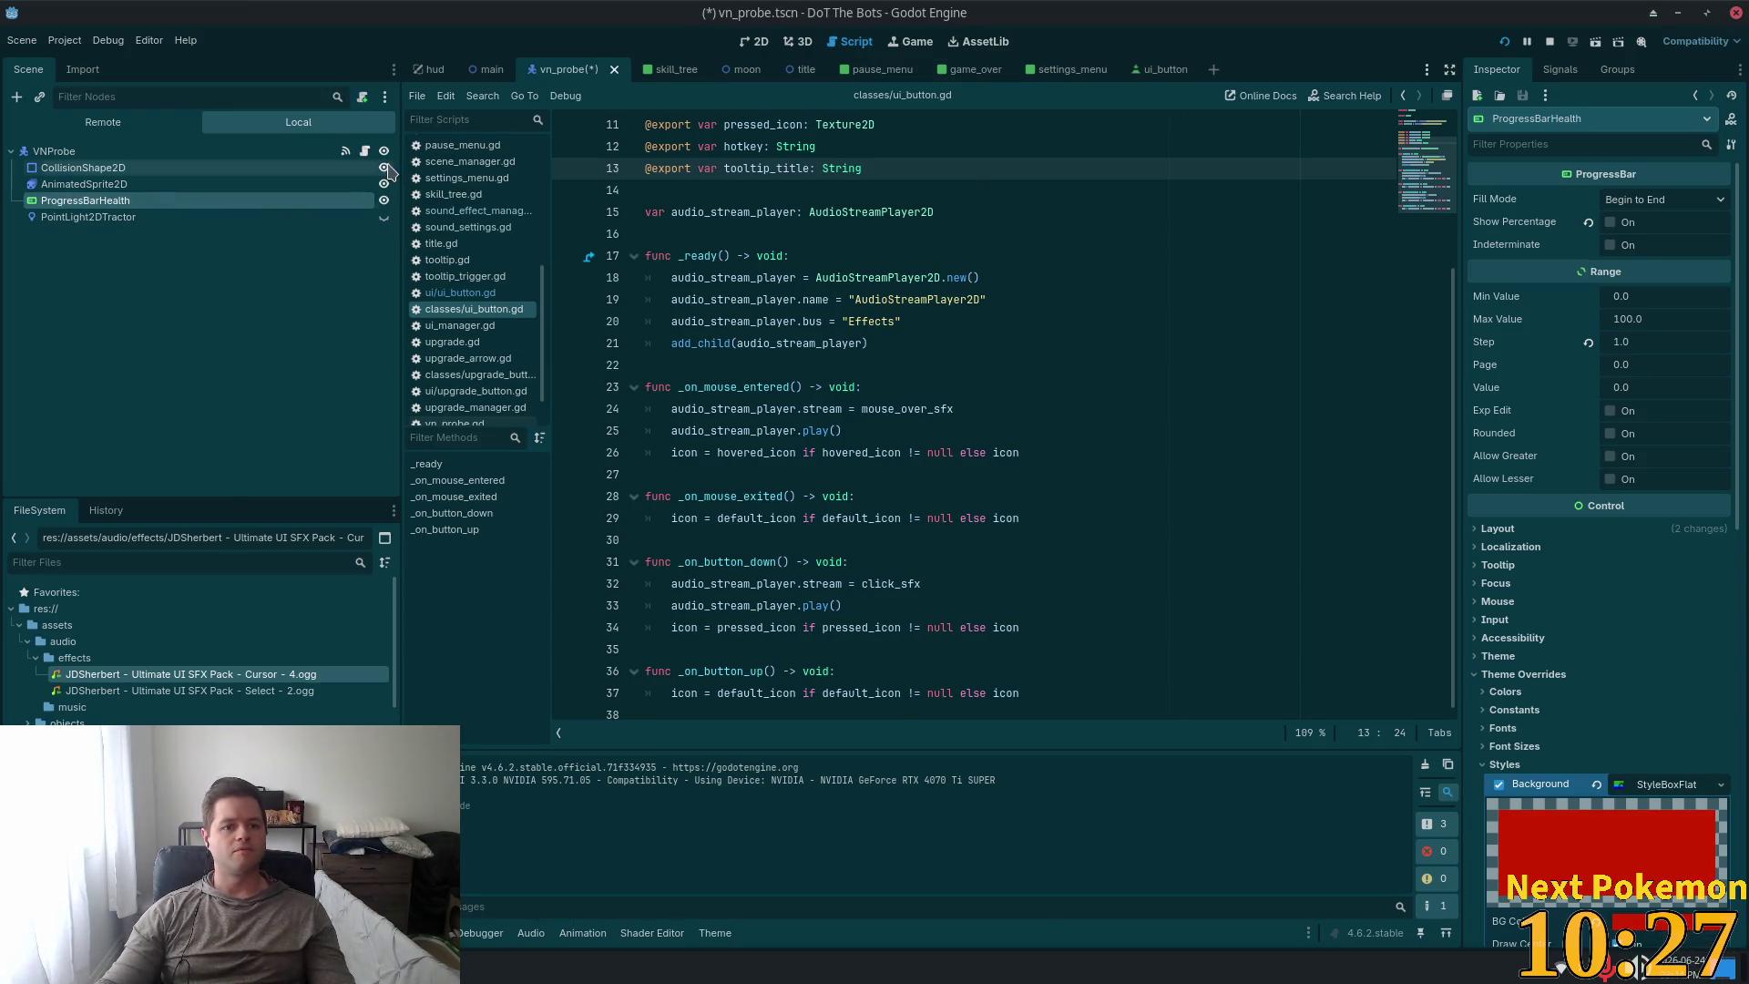
Show vn_probe.gd from its first line and display ProgressBarHealth's properties.
{"action": "left_click", "coordinate": [366, 152]}
{"action": "scroll", "coordinate": [1434, 506], "scroll_direction": "up", "scroll_amount": 8}
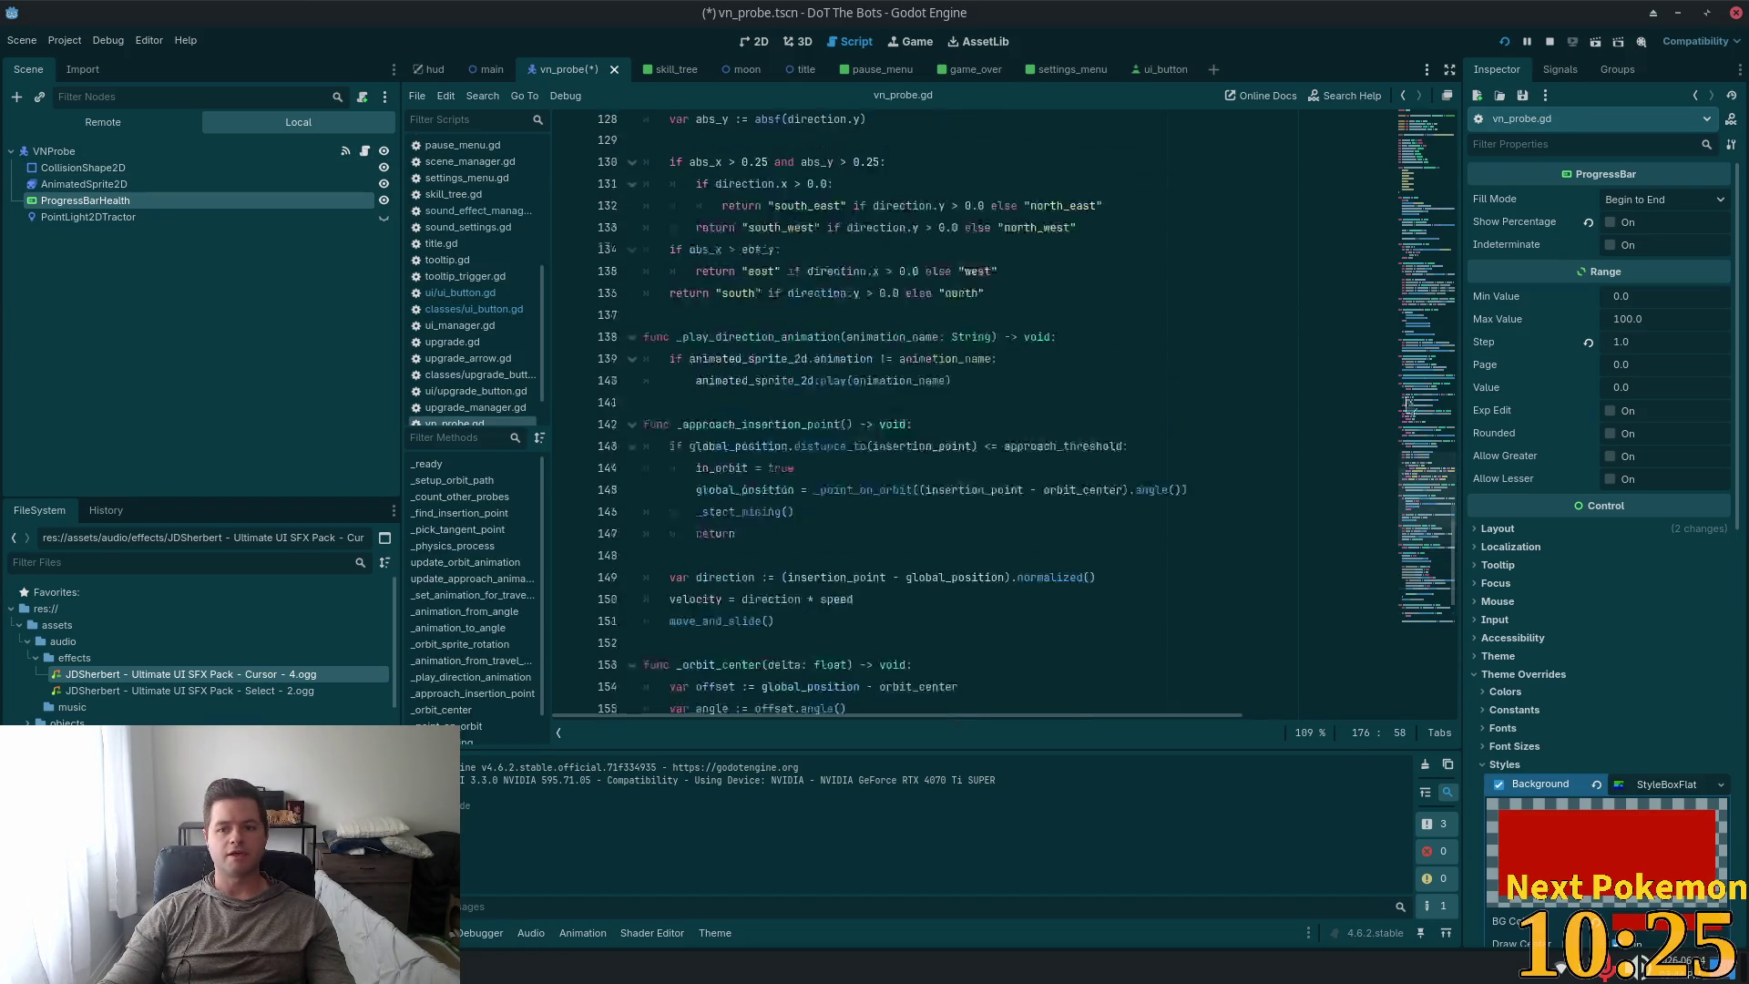
{"action": "scroll", "coordinate": [1434, 506], "scroll_direction": "up", "scroll_amount": 15}
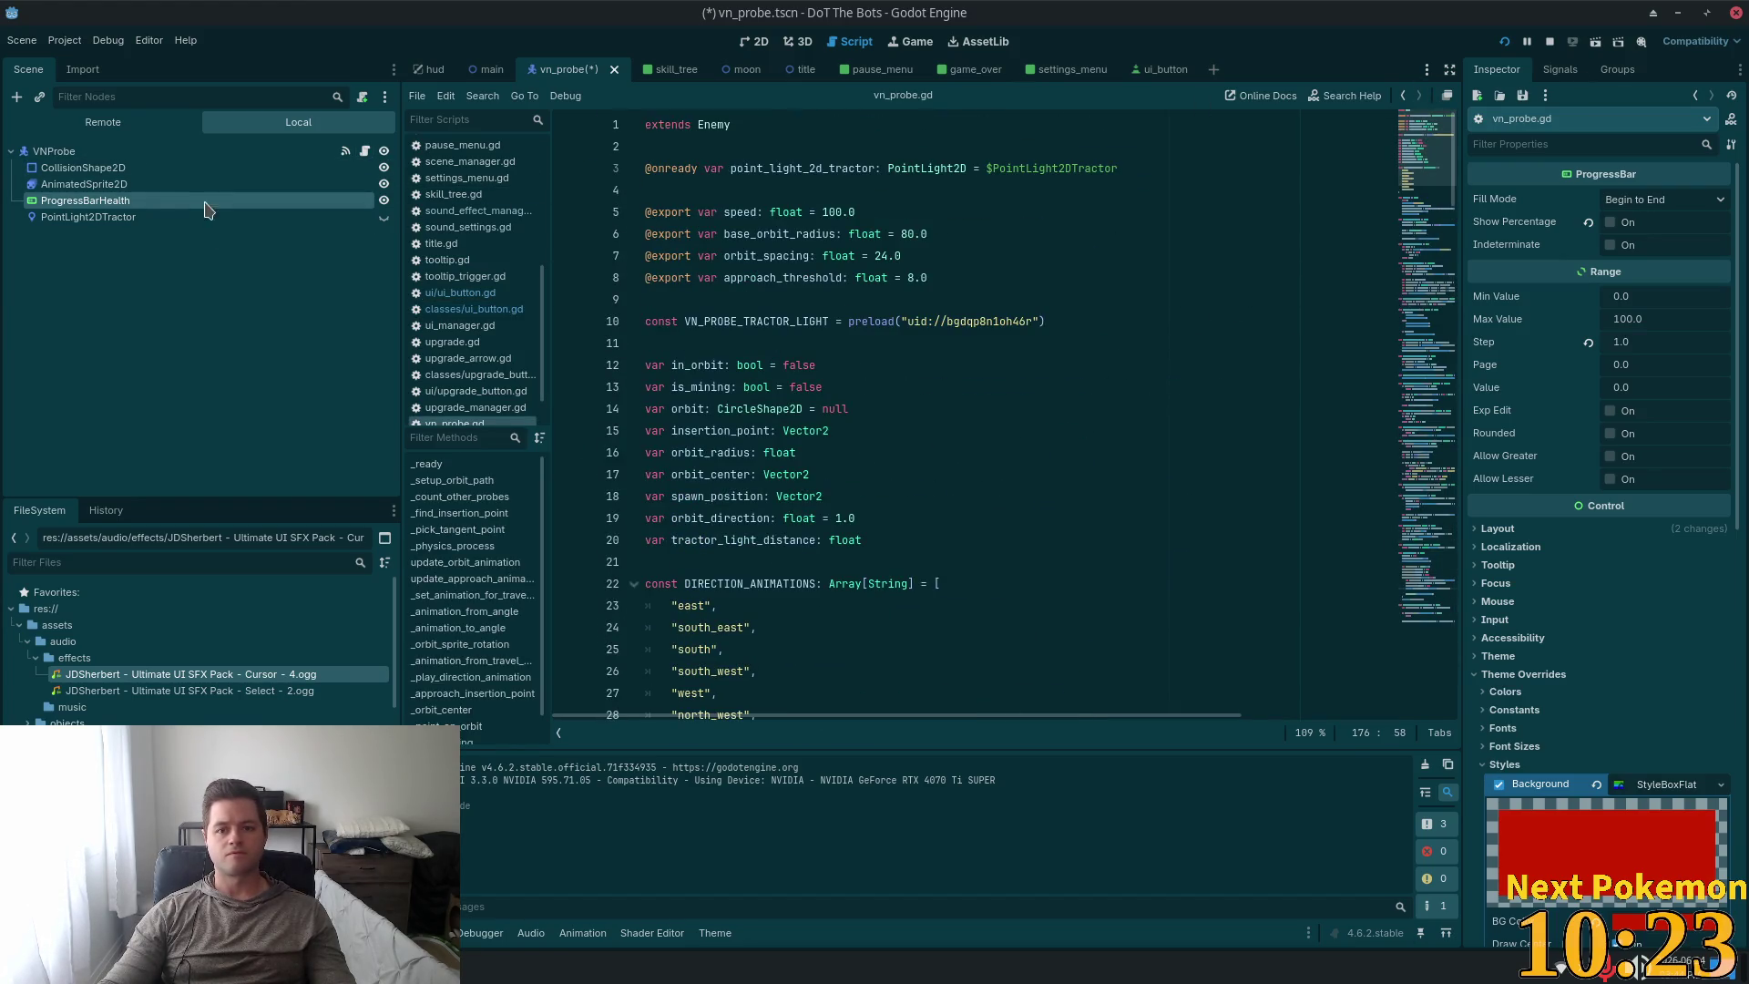
{"action": "left_click", "coordinate": [84, 184]}
{"action": "left_click", "coordinate": [86, 200]}
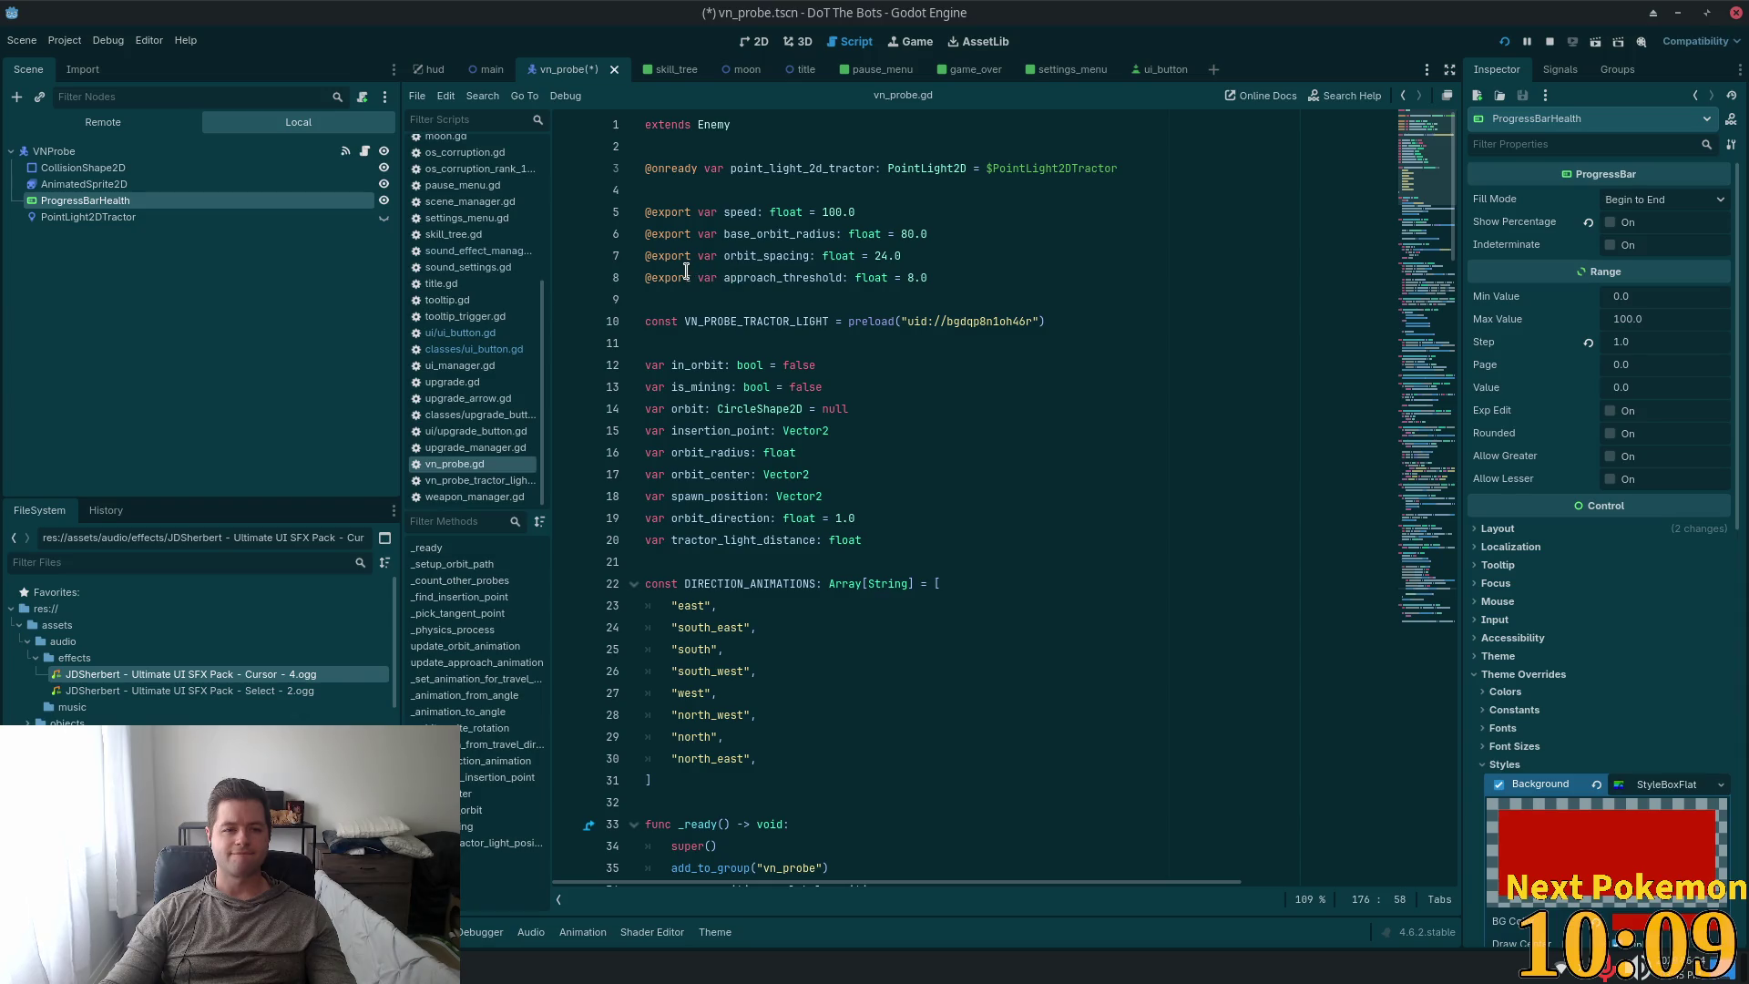
Search vn_probe.gd for 'prog' and inspect the VNProbe and ProgressBarHealth node properties.
{"action": "left_click", "coordinate": [1164, 299]}
{"action": "key", "text": "ctrl+f"}
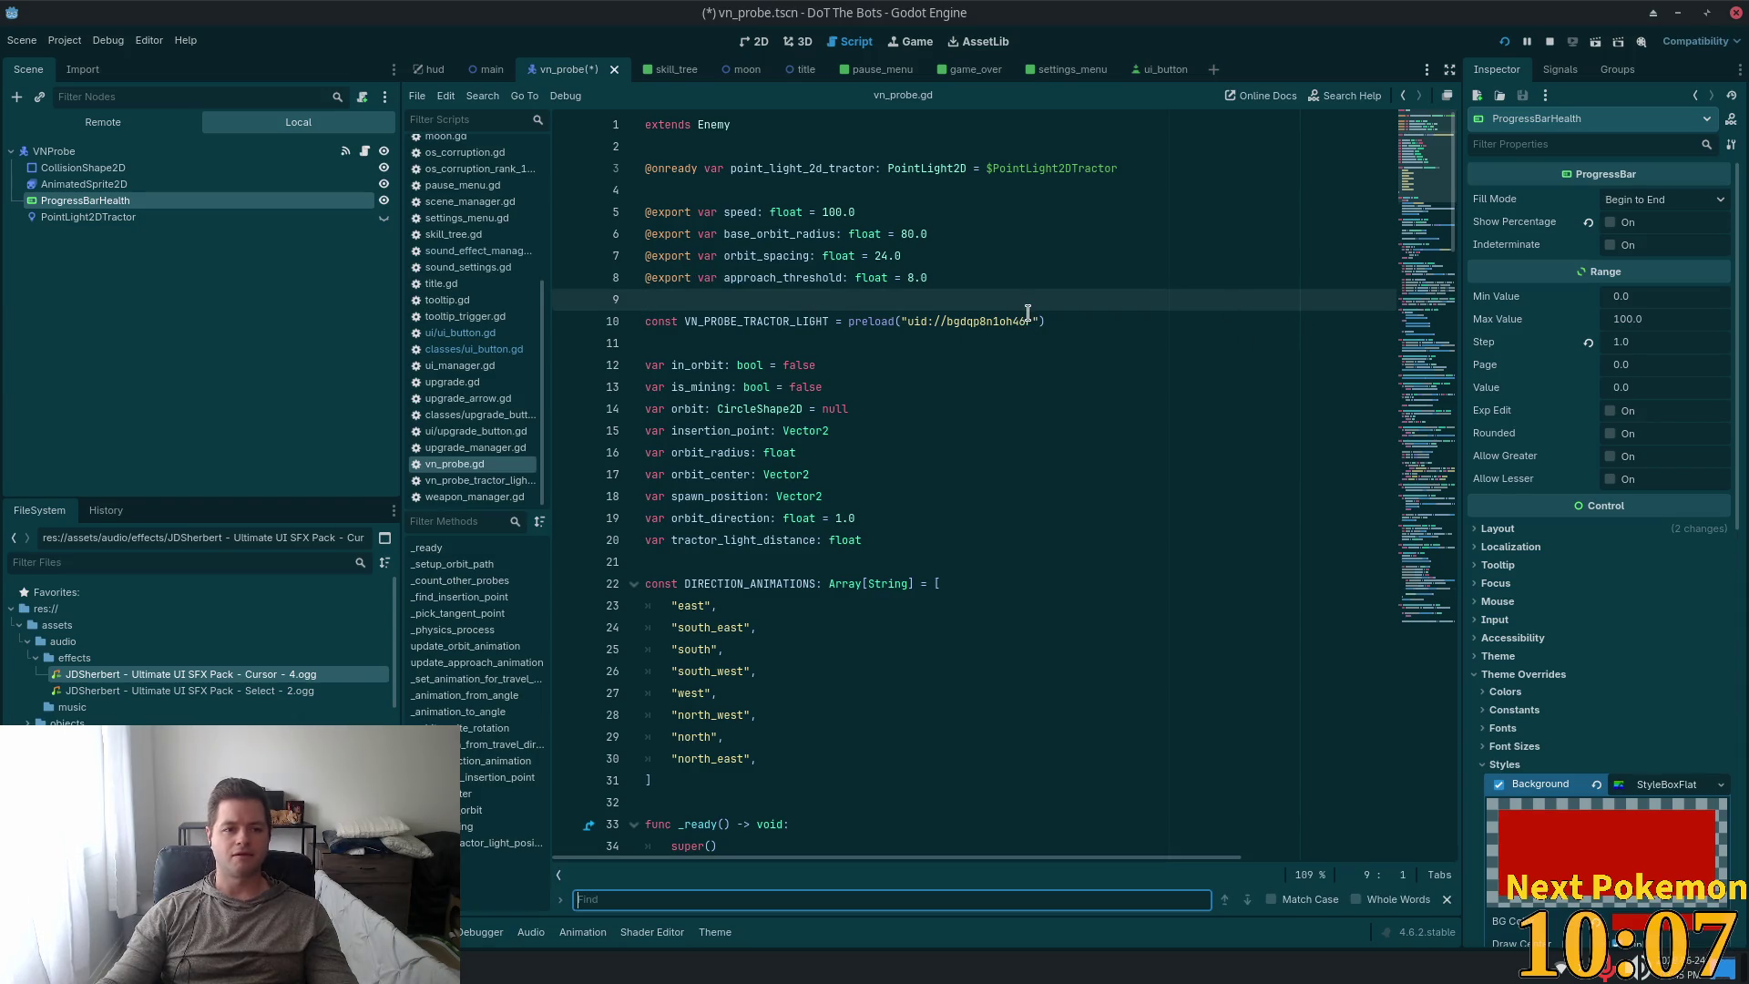
{"action": "type", "text": "prog"}
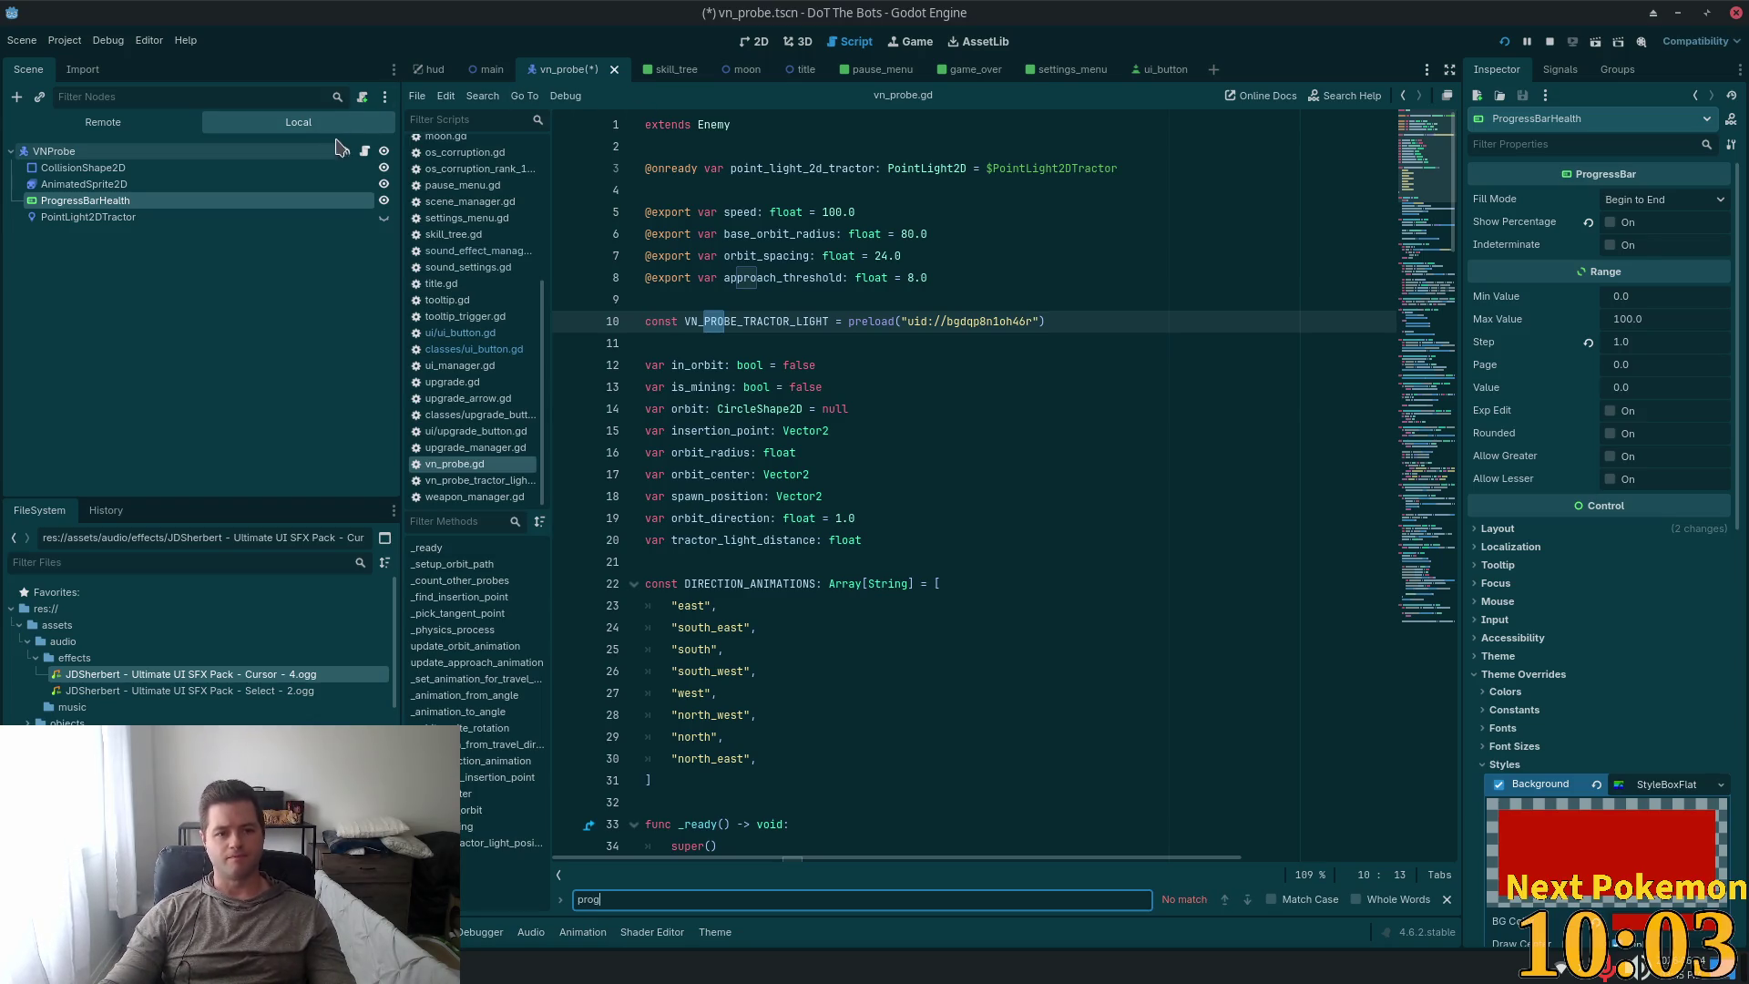
{"action": "left_click", "coordinate": [363, 153]}
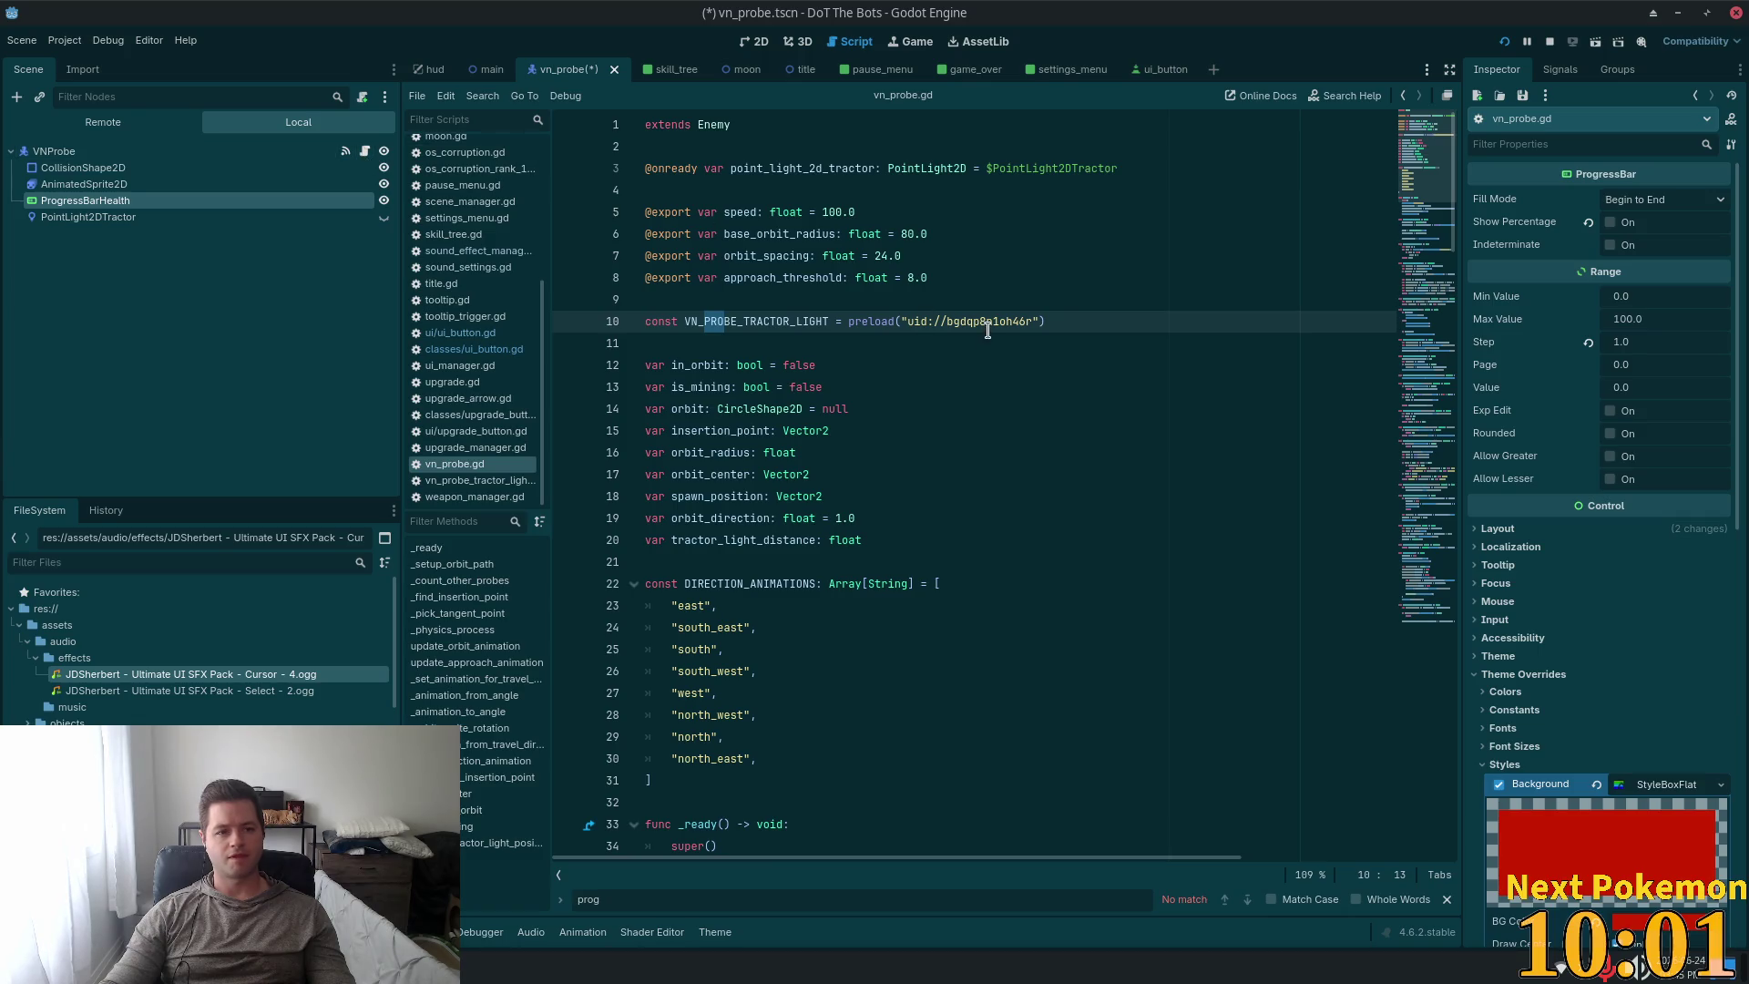
{"action": "left_click", "coordinate": [143, 153]}
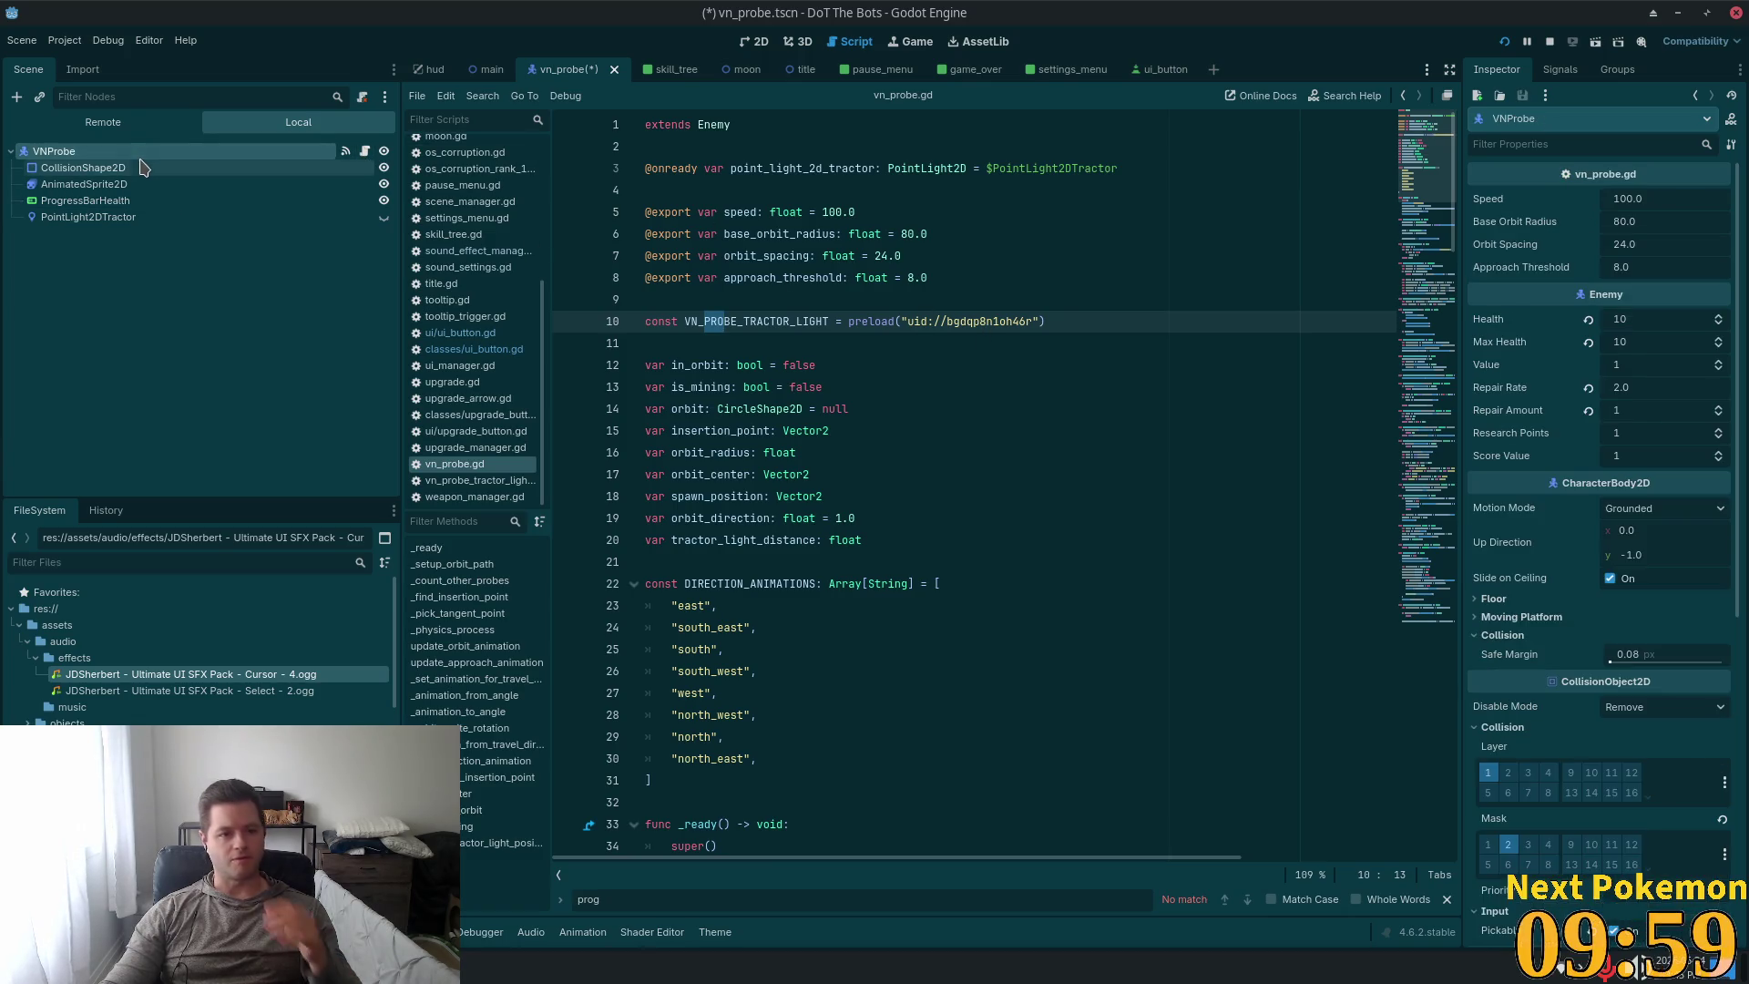
{"action": "left_click", "coordinate": [94, 202]}
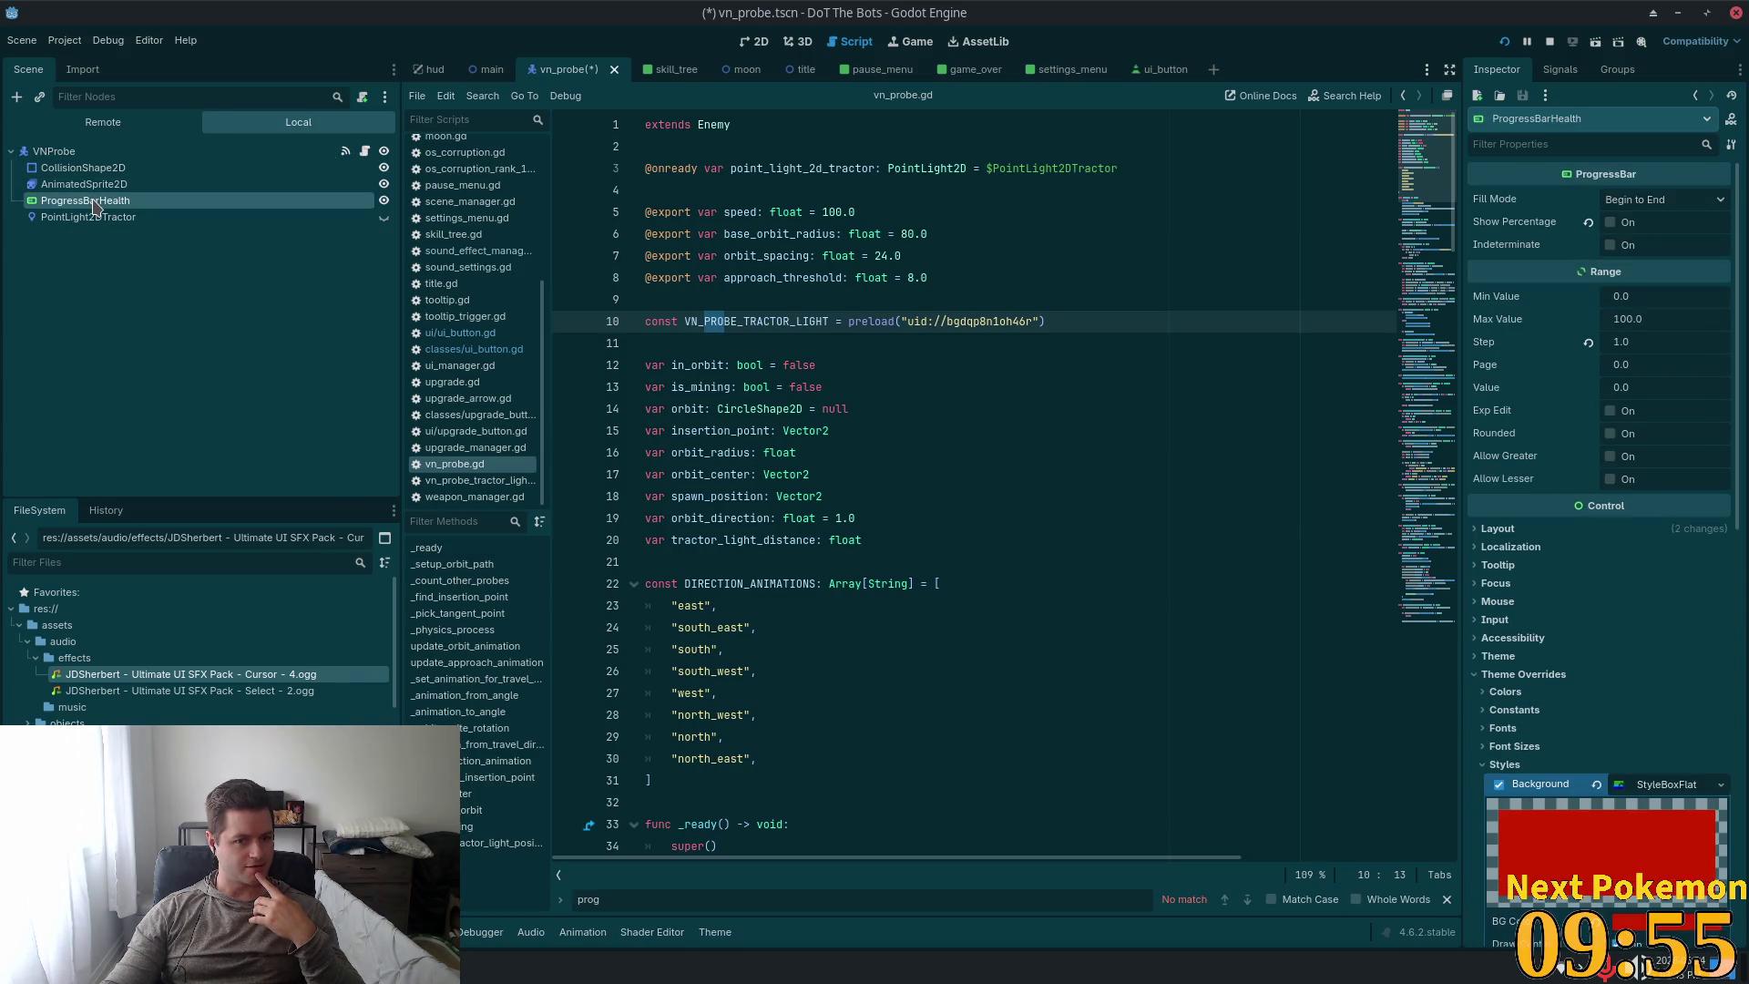
{"action": "scroll", "coordinate": [1427, 280], "scroll_direction": "down", "scroll_amount": 6}
{"action": "scroll", "coordinate": [1427, 280], "scroll_direction": "down", "scroll_amount": 15}
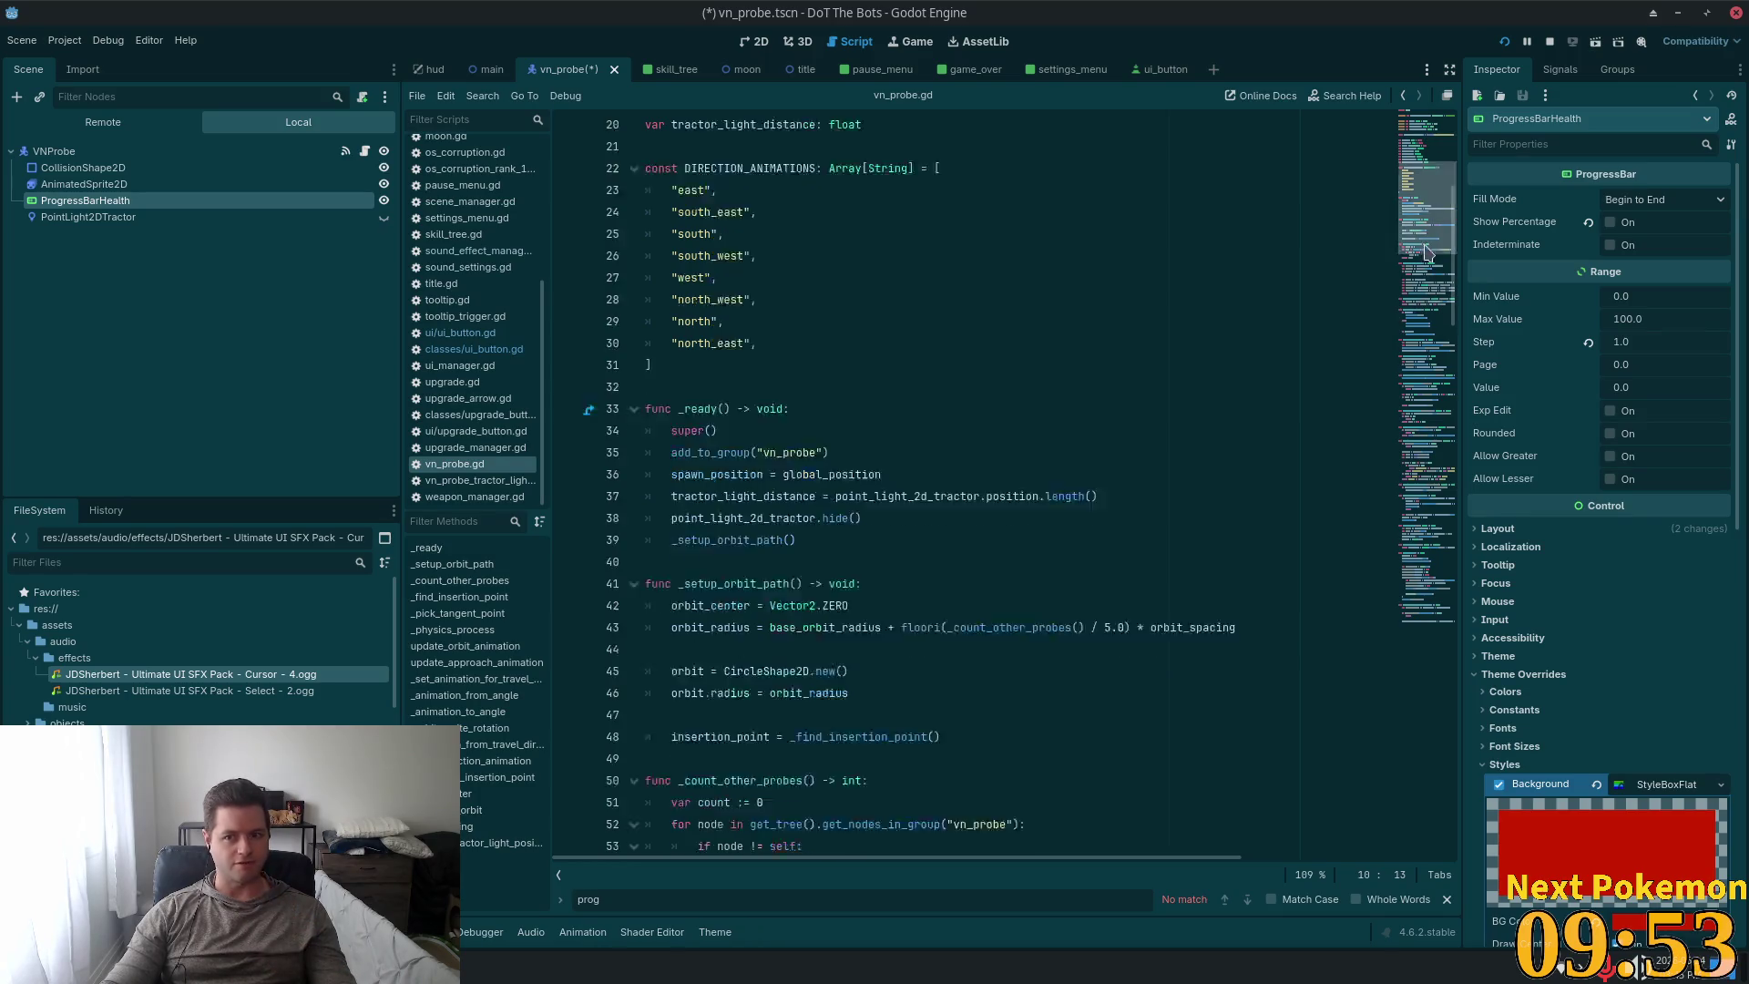
{"action": "scroll", "coordinate": [1392, 345], "scroll_direction": "down", "scroll_amount": 20}
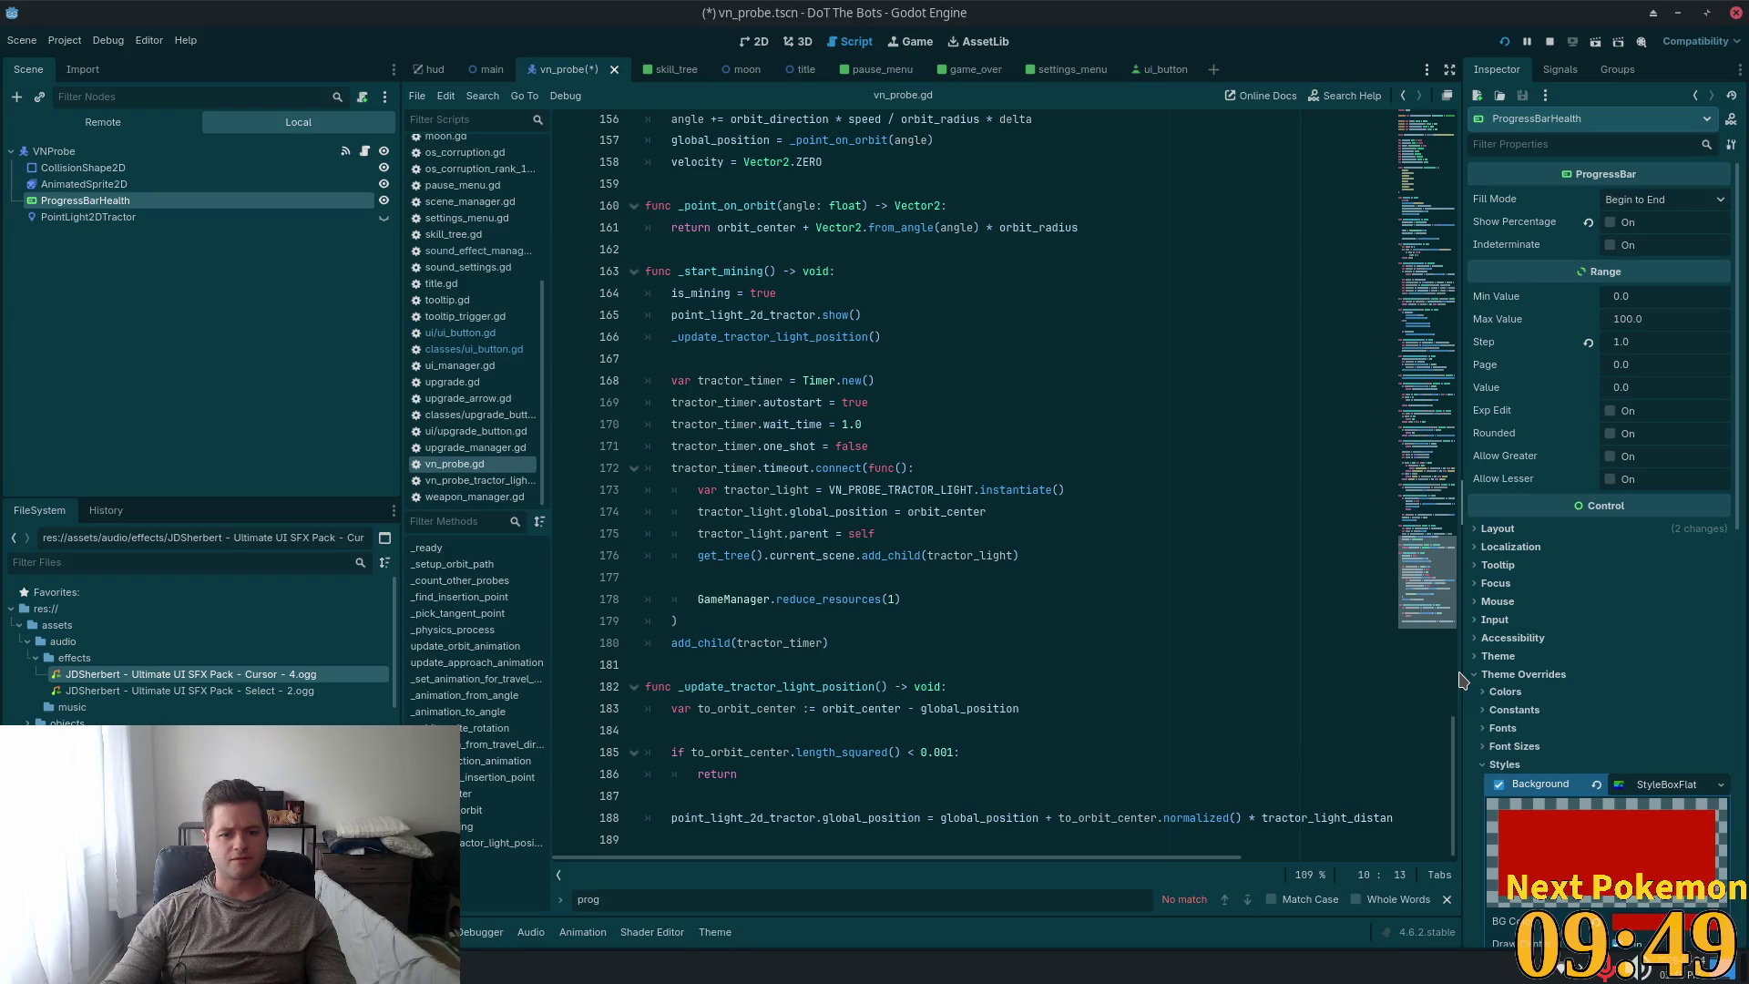
{"action": "scroll", "coordinate": [1445, 565], "scroll_direction": "up", "scroll_amount": 3}
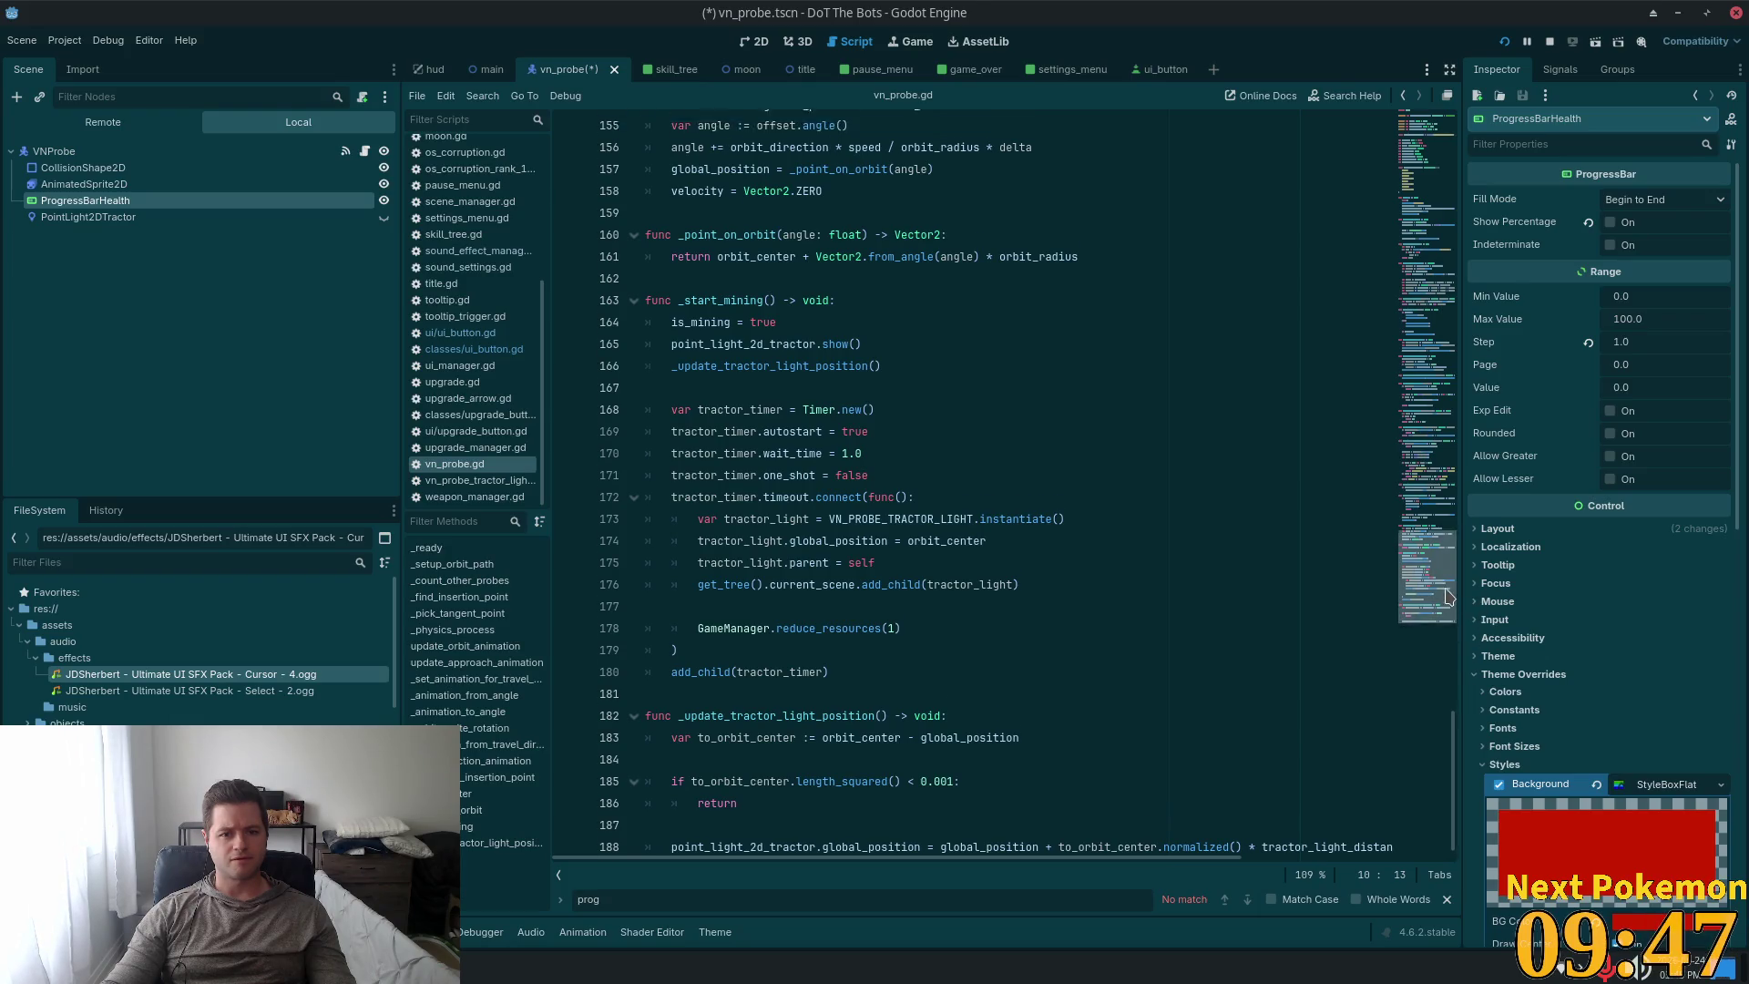
{"action": "left_click_drag", "start_coordinate": [1445, 564], "coordinate": [1389, 60]}
In enemy.gd, change the progress_bar path on line 7 to $ProgressBarHealth and save.
{"action": "left_click", "coordinate": [714, 125], "text": "ctrl"}
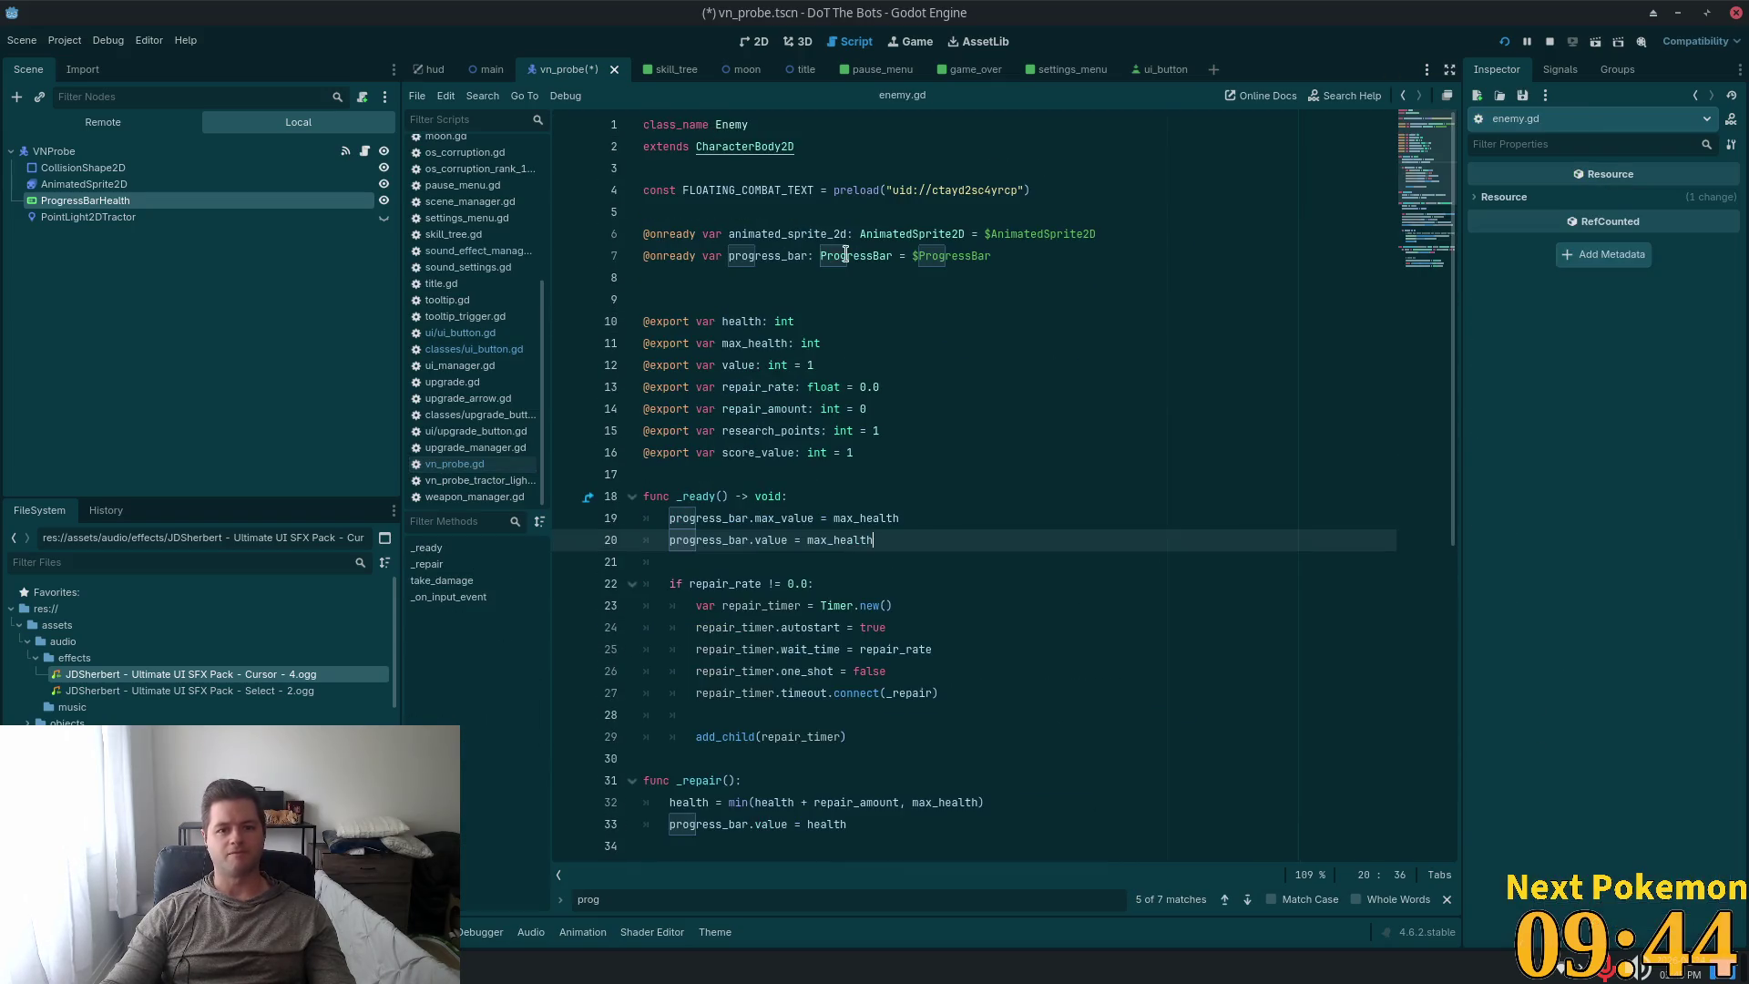
{"action": "left_click", "coordinate": [1035, 255]}
{"action": "type", "text": "ealth"}
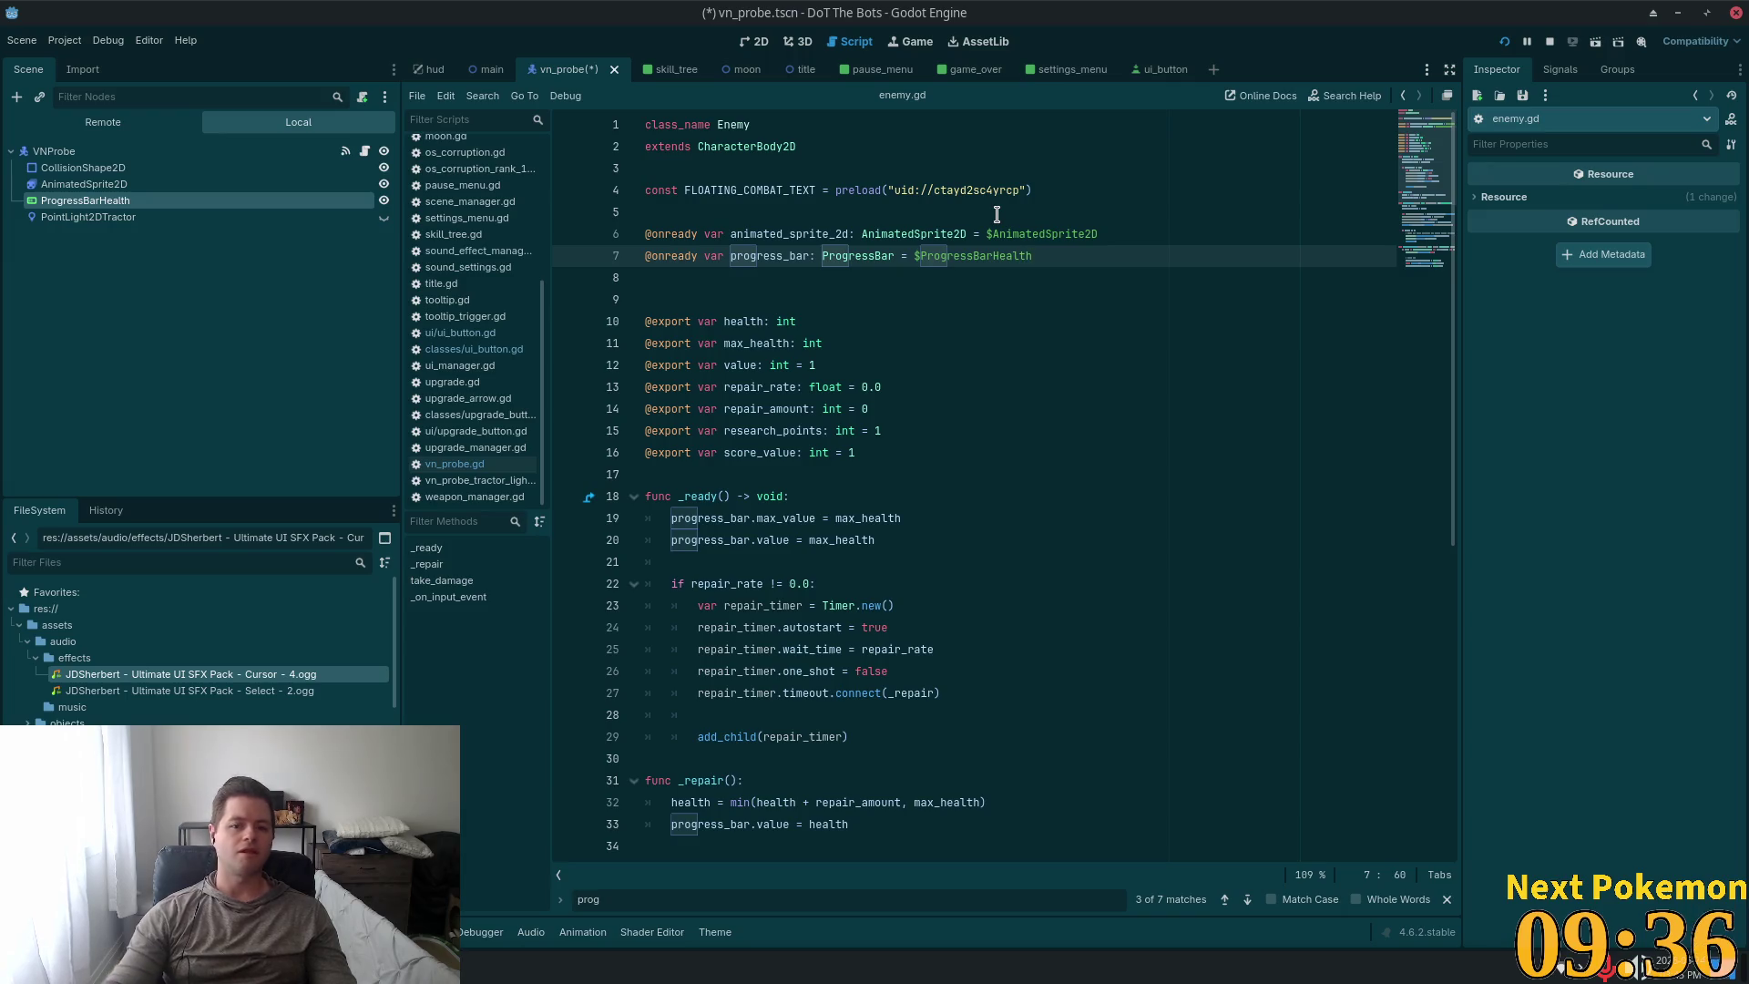
{"action": "key", "text": "ctrl+s"}
{"action": "key", "text": "Up"}
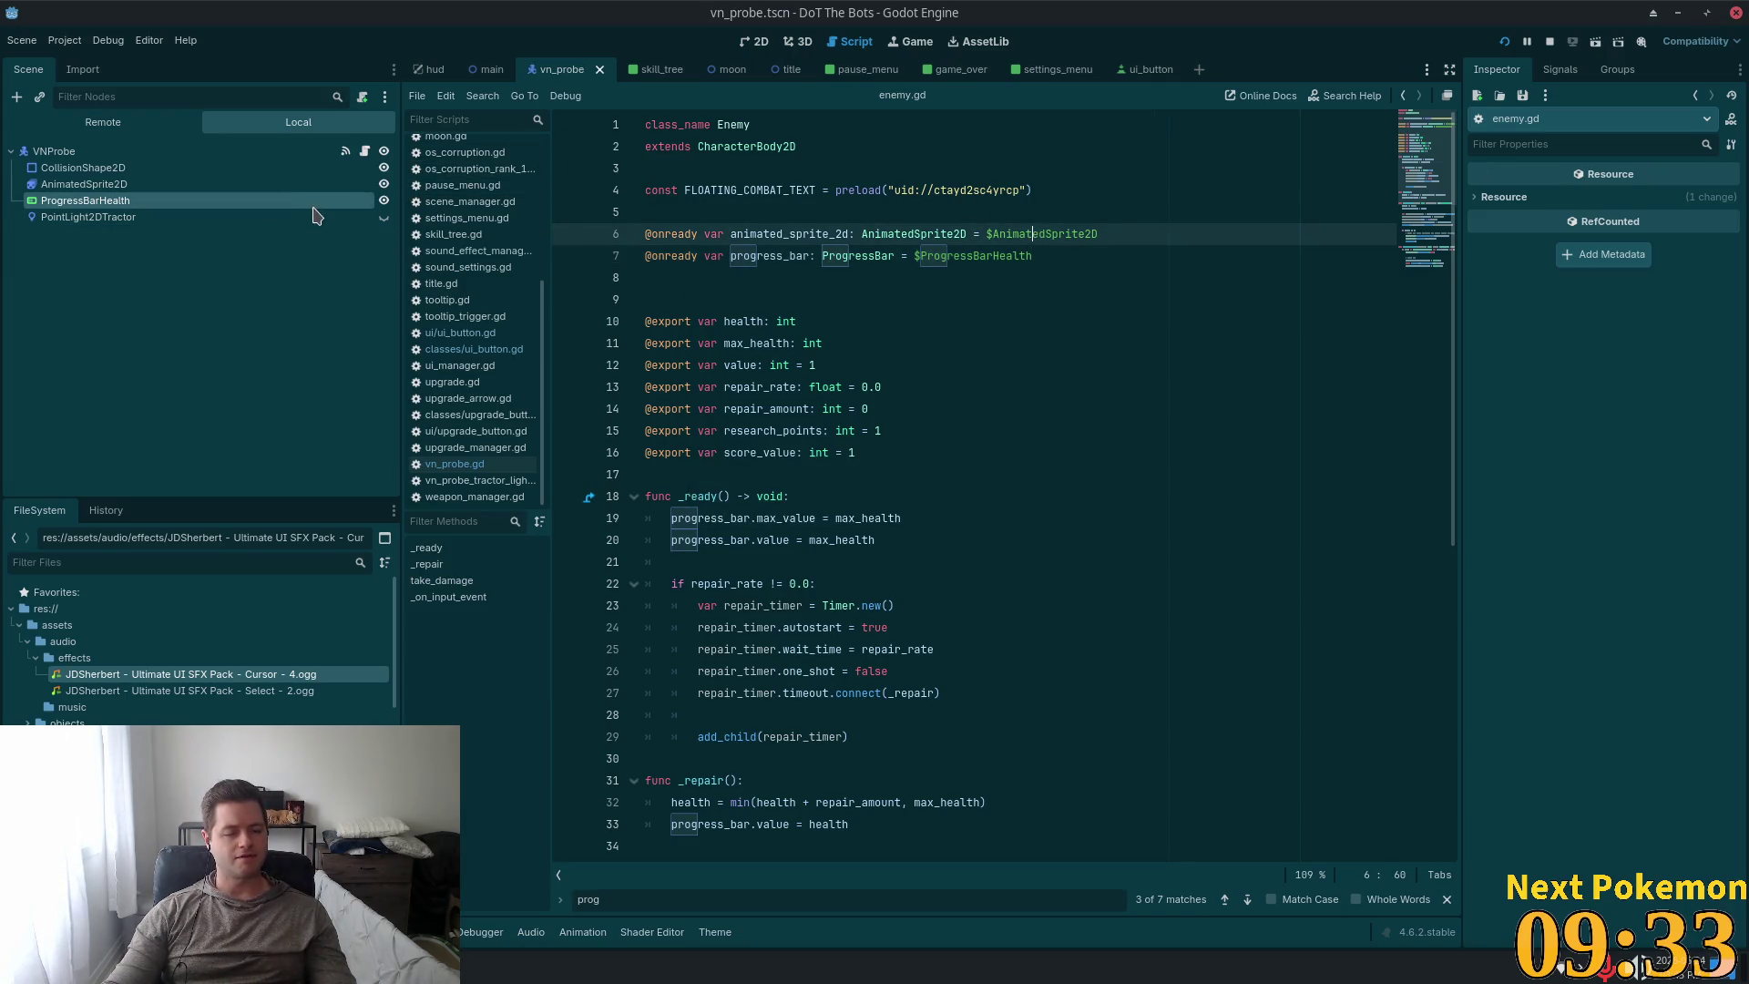
Review take_damage, briefly adding then removing a blank line after the add_child call.
{"action": "left_click", "coordinate": [976, 365]}
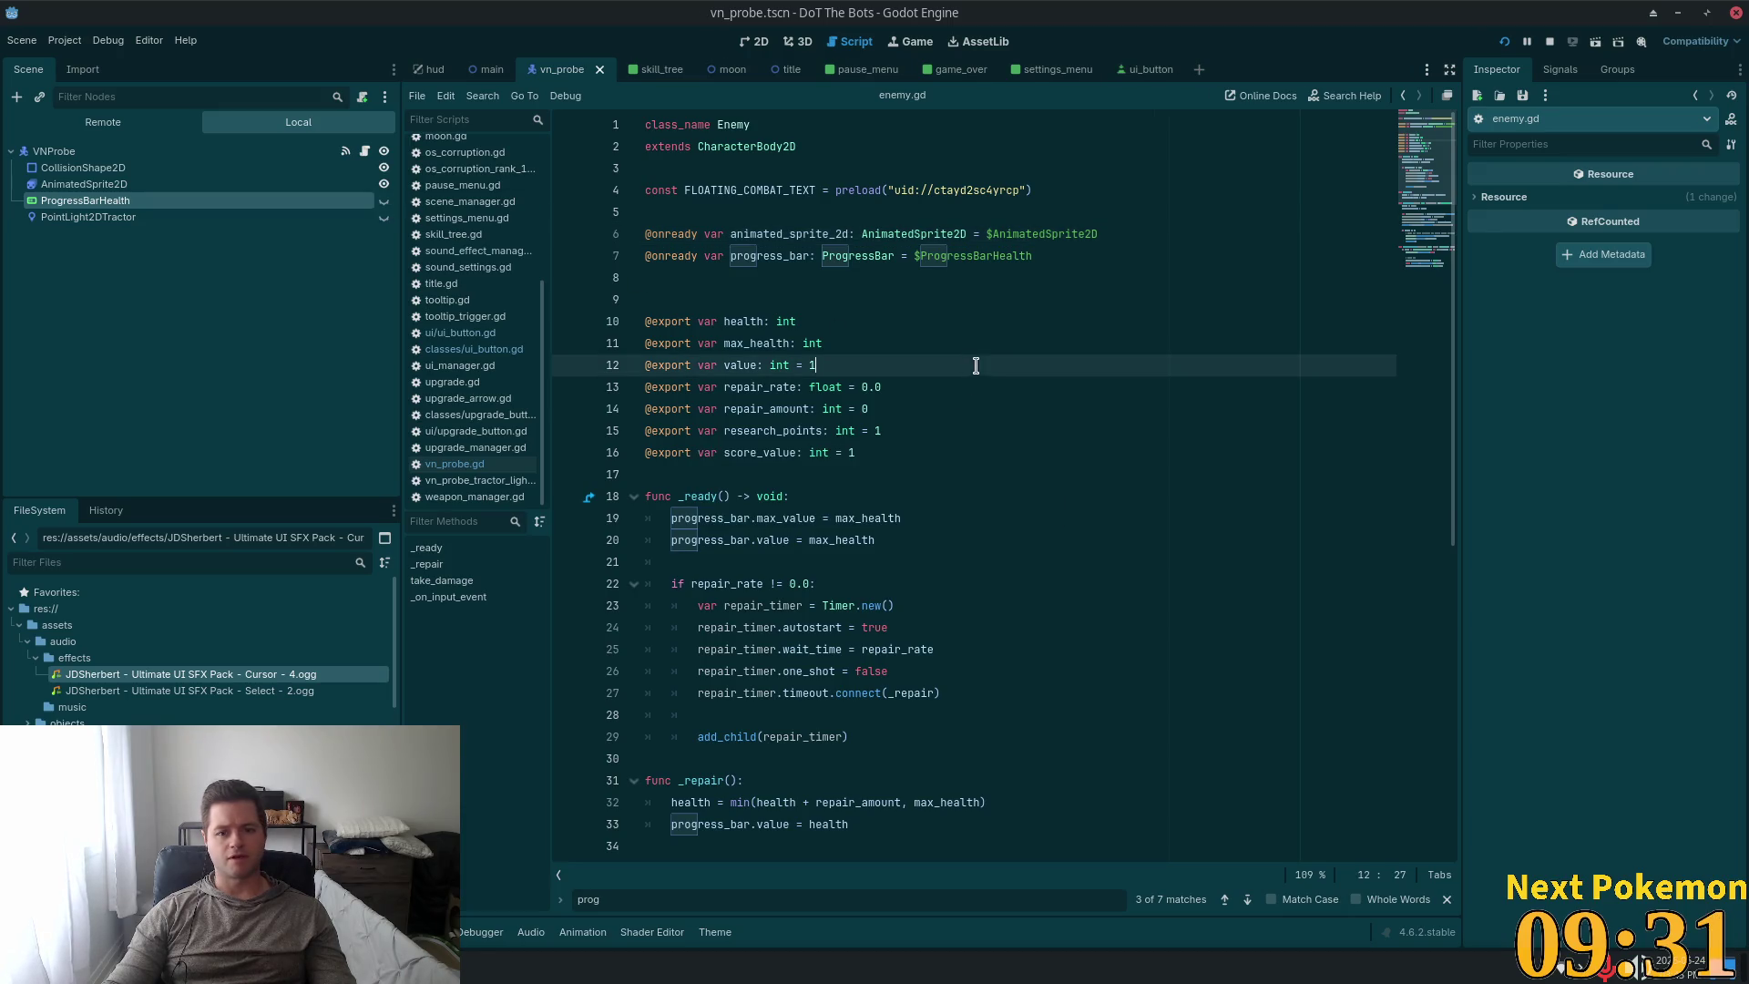
{"action": "scroll", "coordinate": [1031, 390], "scroll_direction": "down", "scroll_amount": 6}
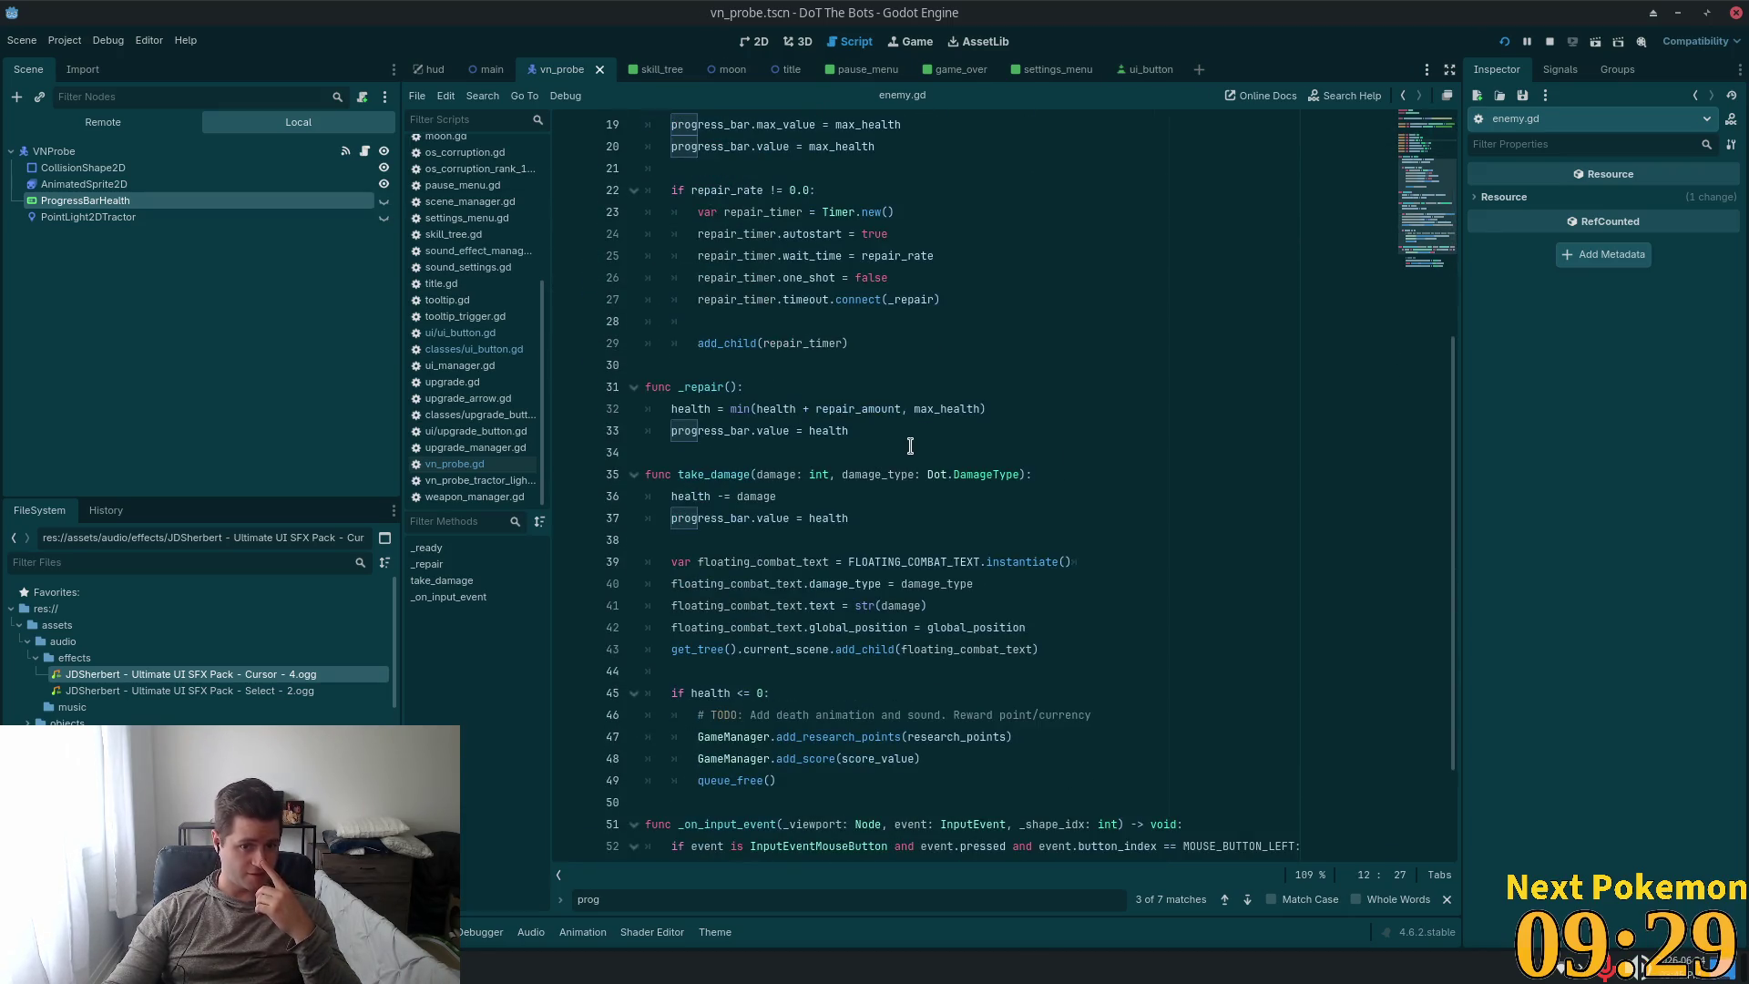
{"action": "scroll", "coordinate": [876, 447], "scroll_direction": "down", "scroll_amount": 3}
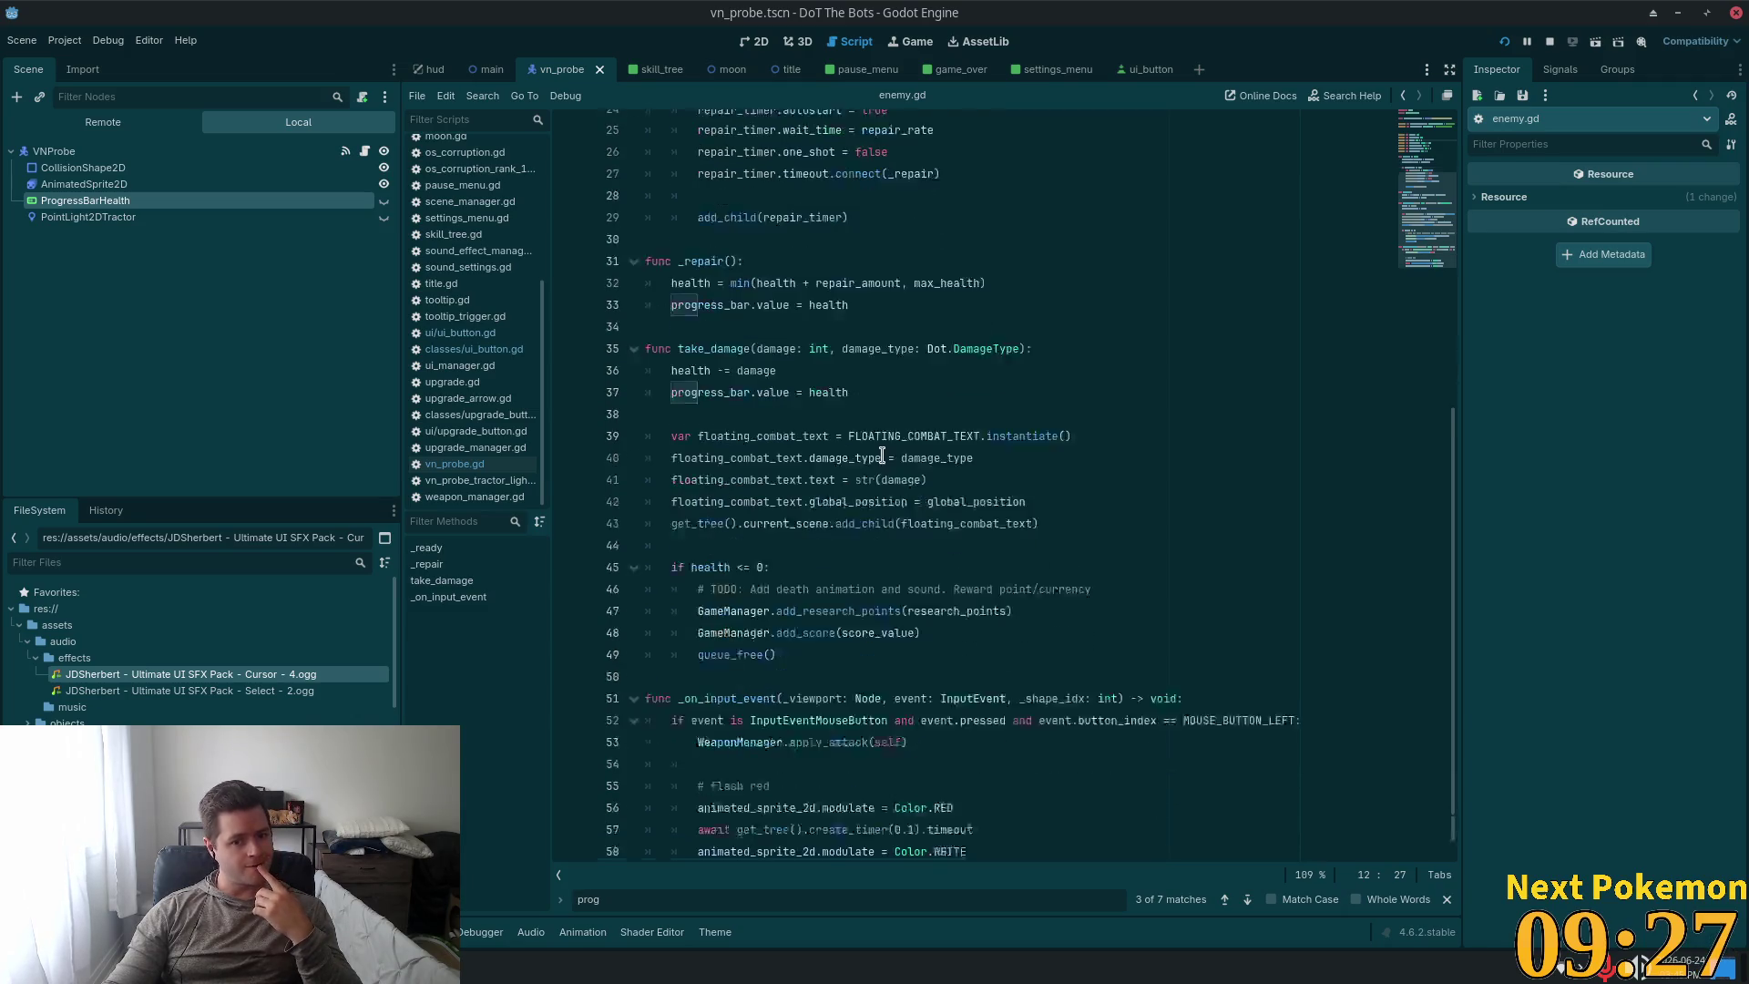
{"action": "left_click", "coordinate": [731, 325]}
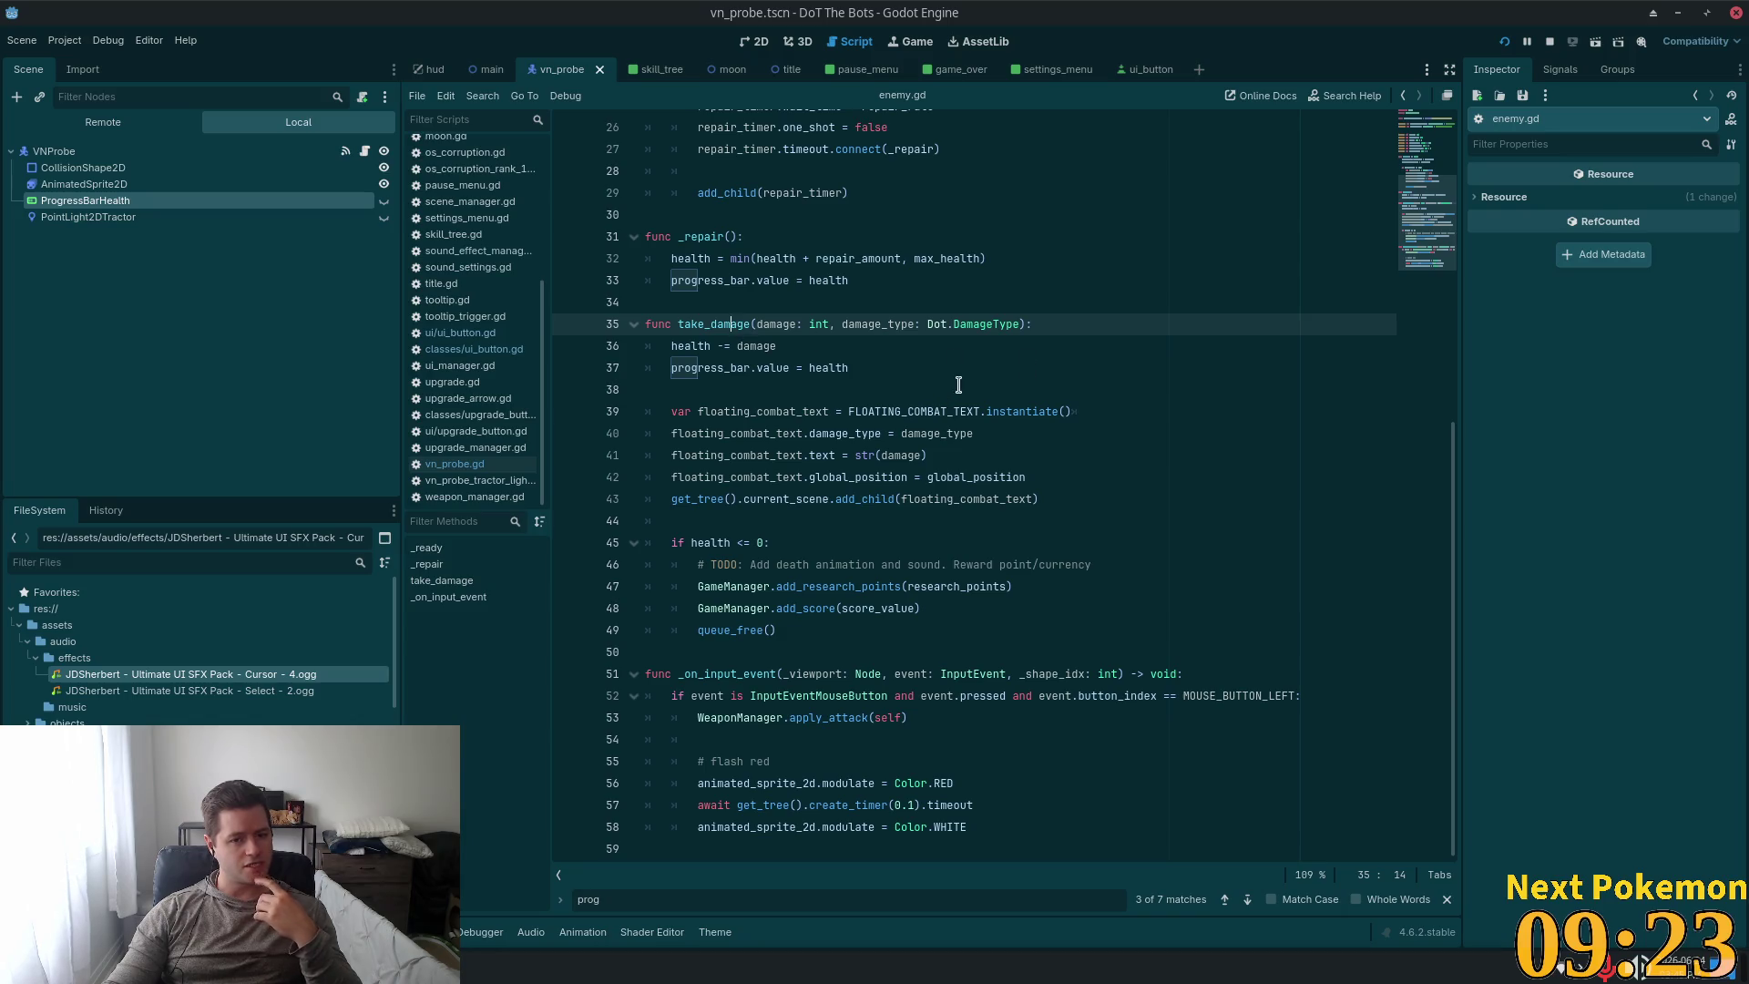
{"action": "left_click", "coordinate": [1093, 390]}
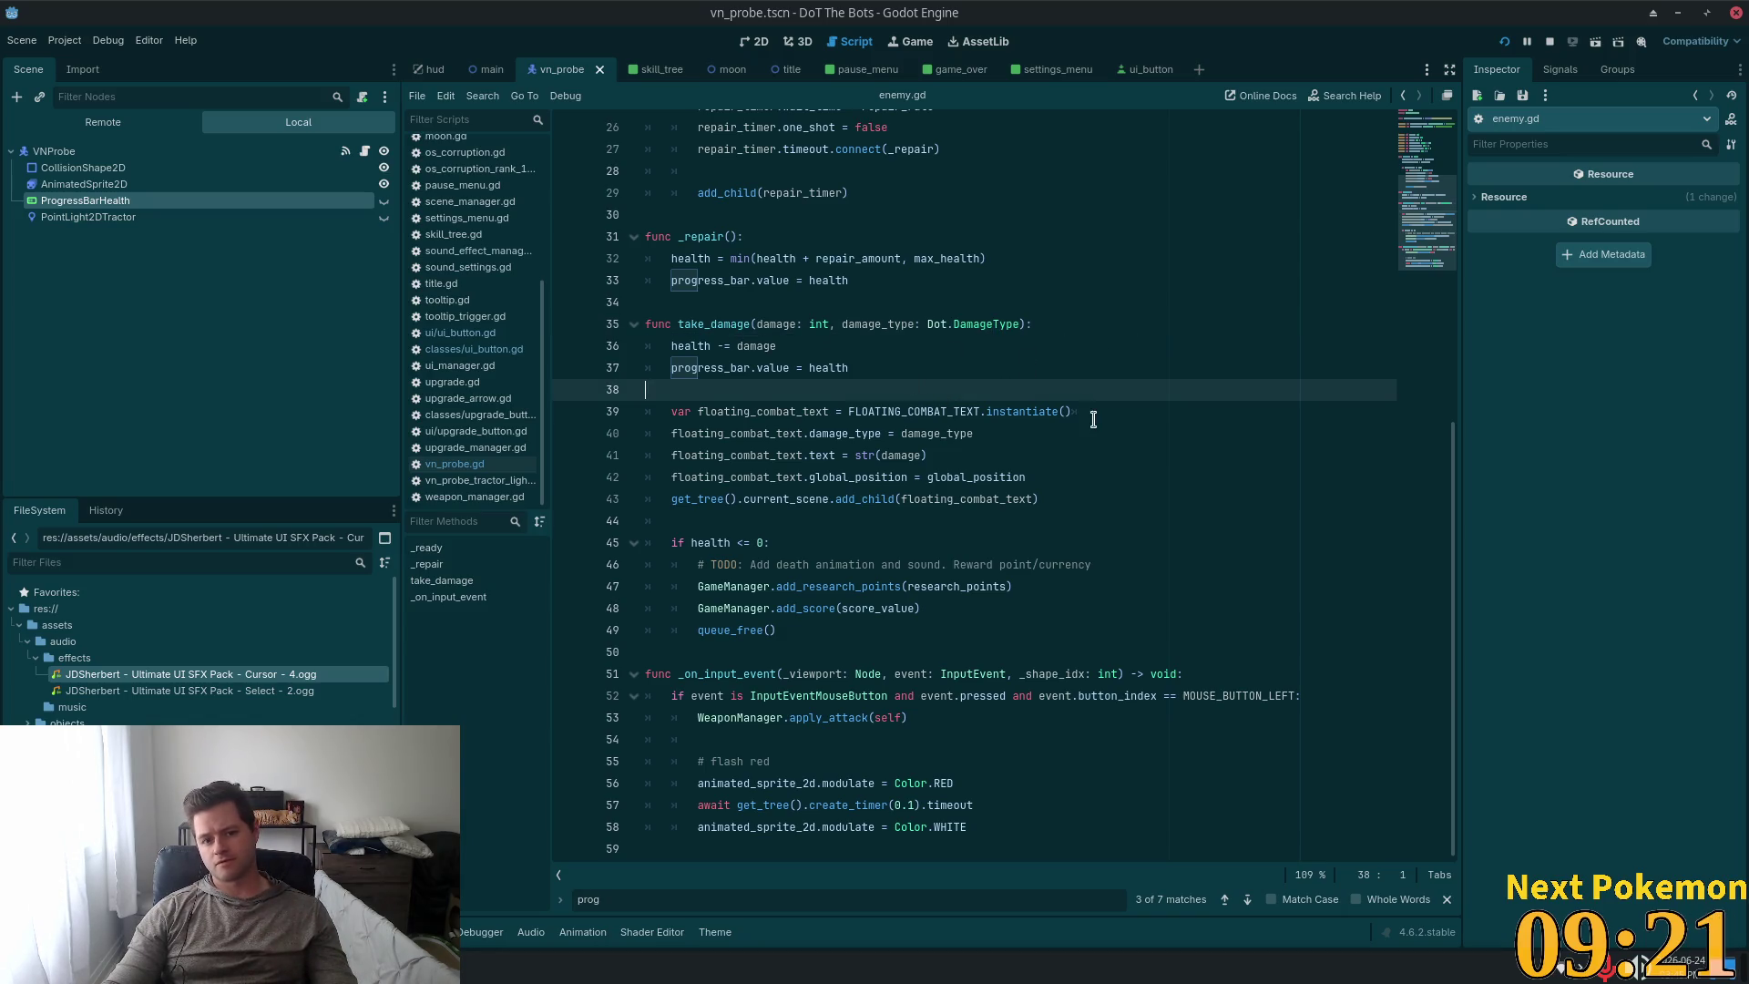
{"action": "left_click", "coordinate": [1024, 479]}
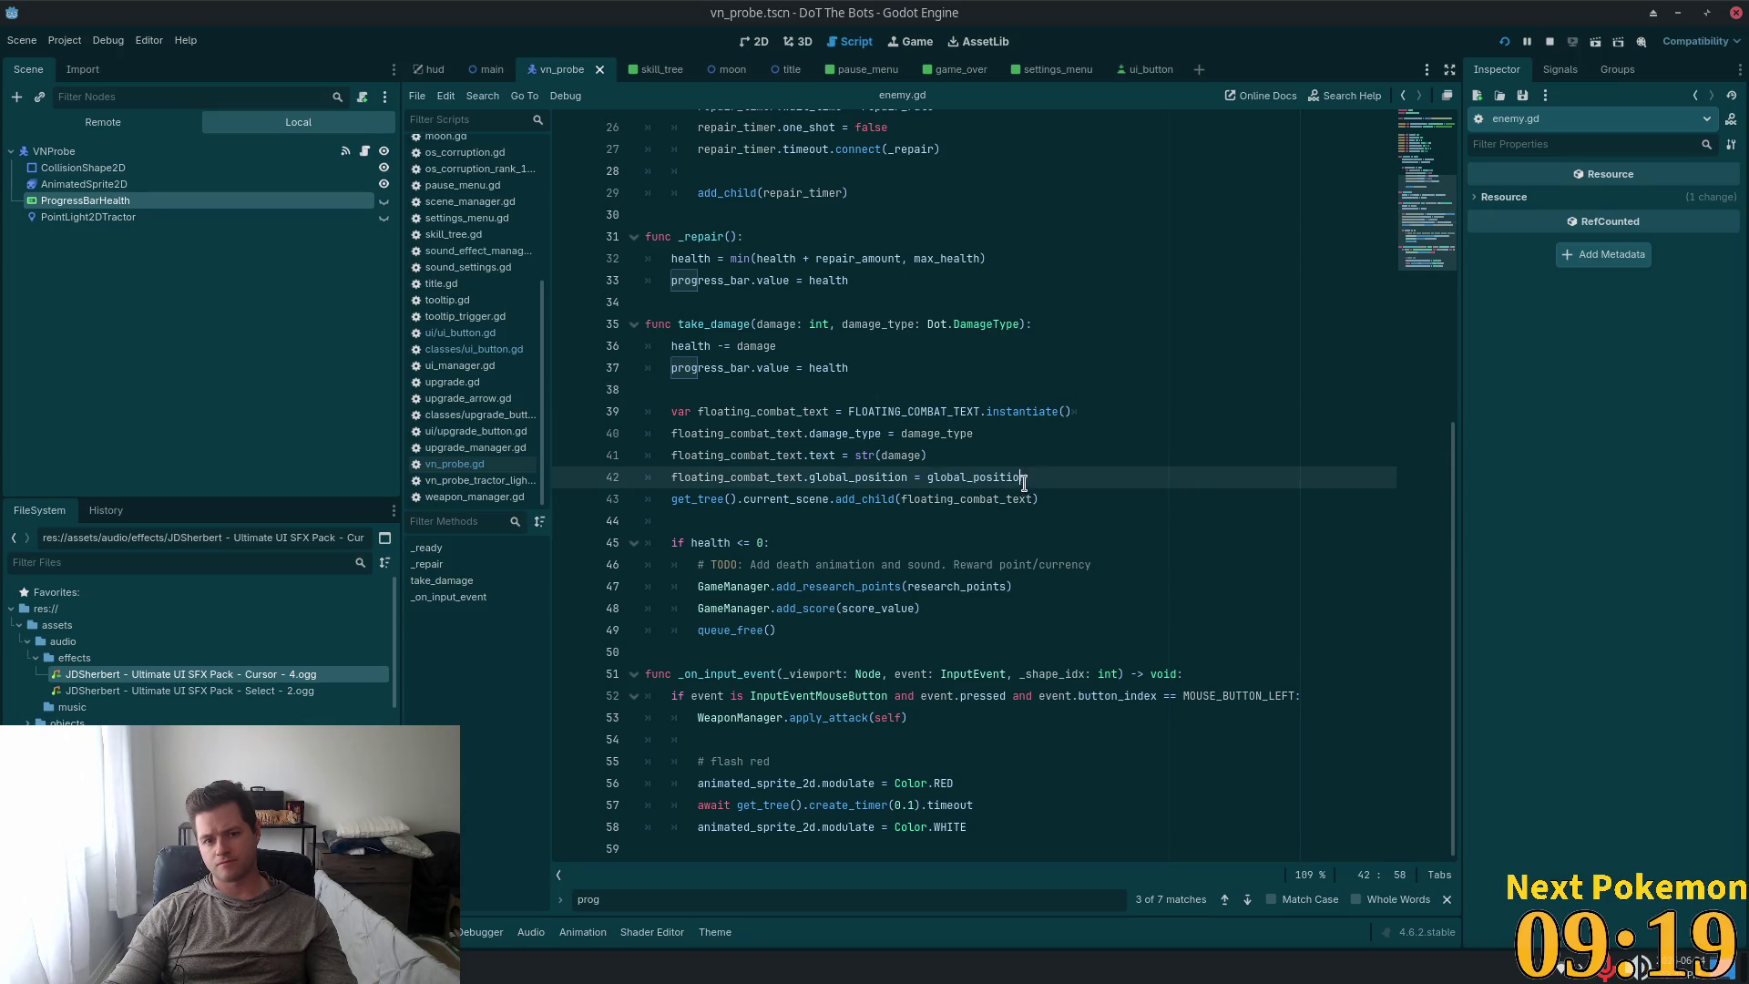
{"action": "left_click", "coordinate": [1039, 499]}
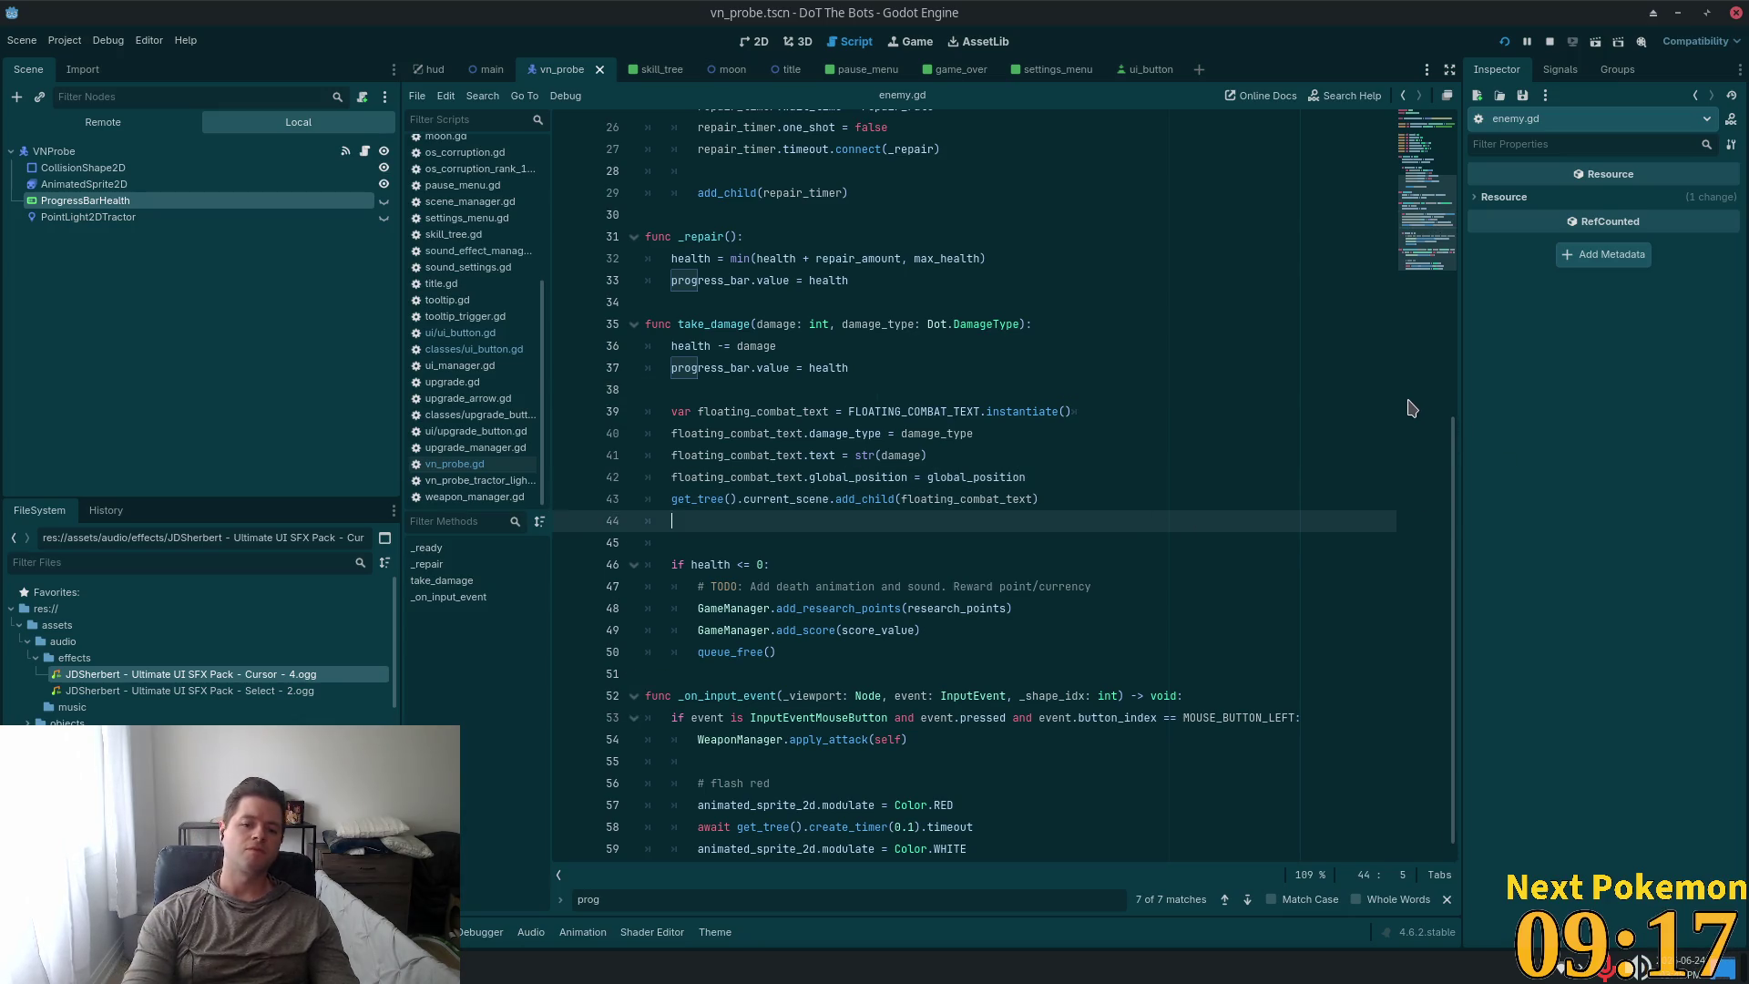
{"action": "key", "text": "Return"}
{"action": "key", "text": "Down"}
{"action": "key", "text": "Up"}
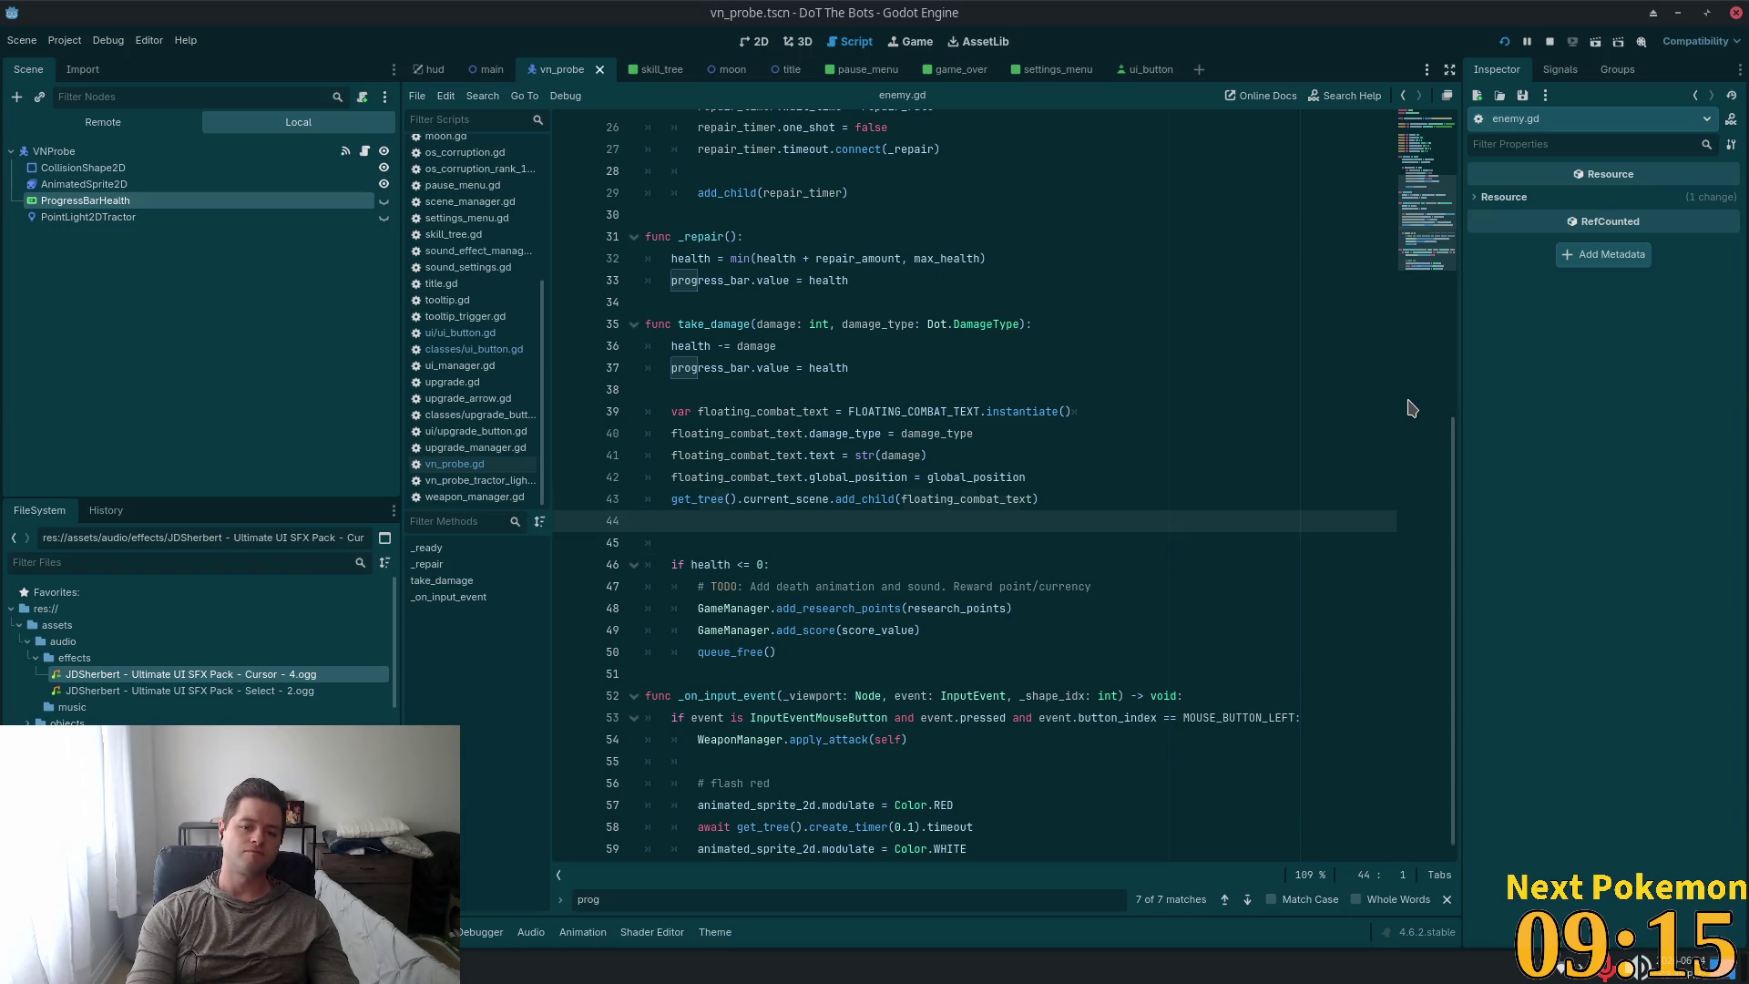
{"action": "key", "text": "BackSpace"}
Add an `if health != max_health:` block after queue_free() with a body starting progress_bar.
{"action": "left_click", "coordinate": [790, 644]}
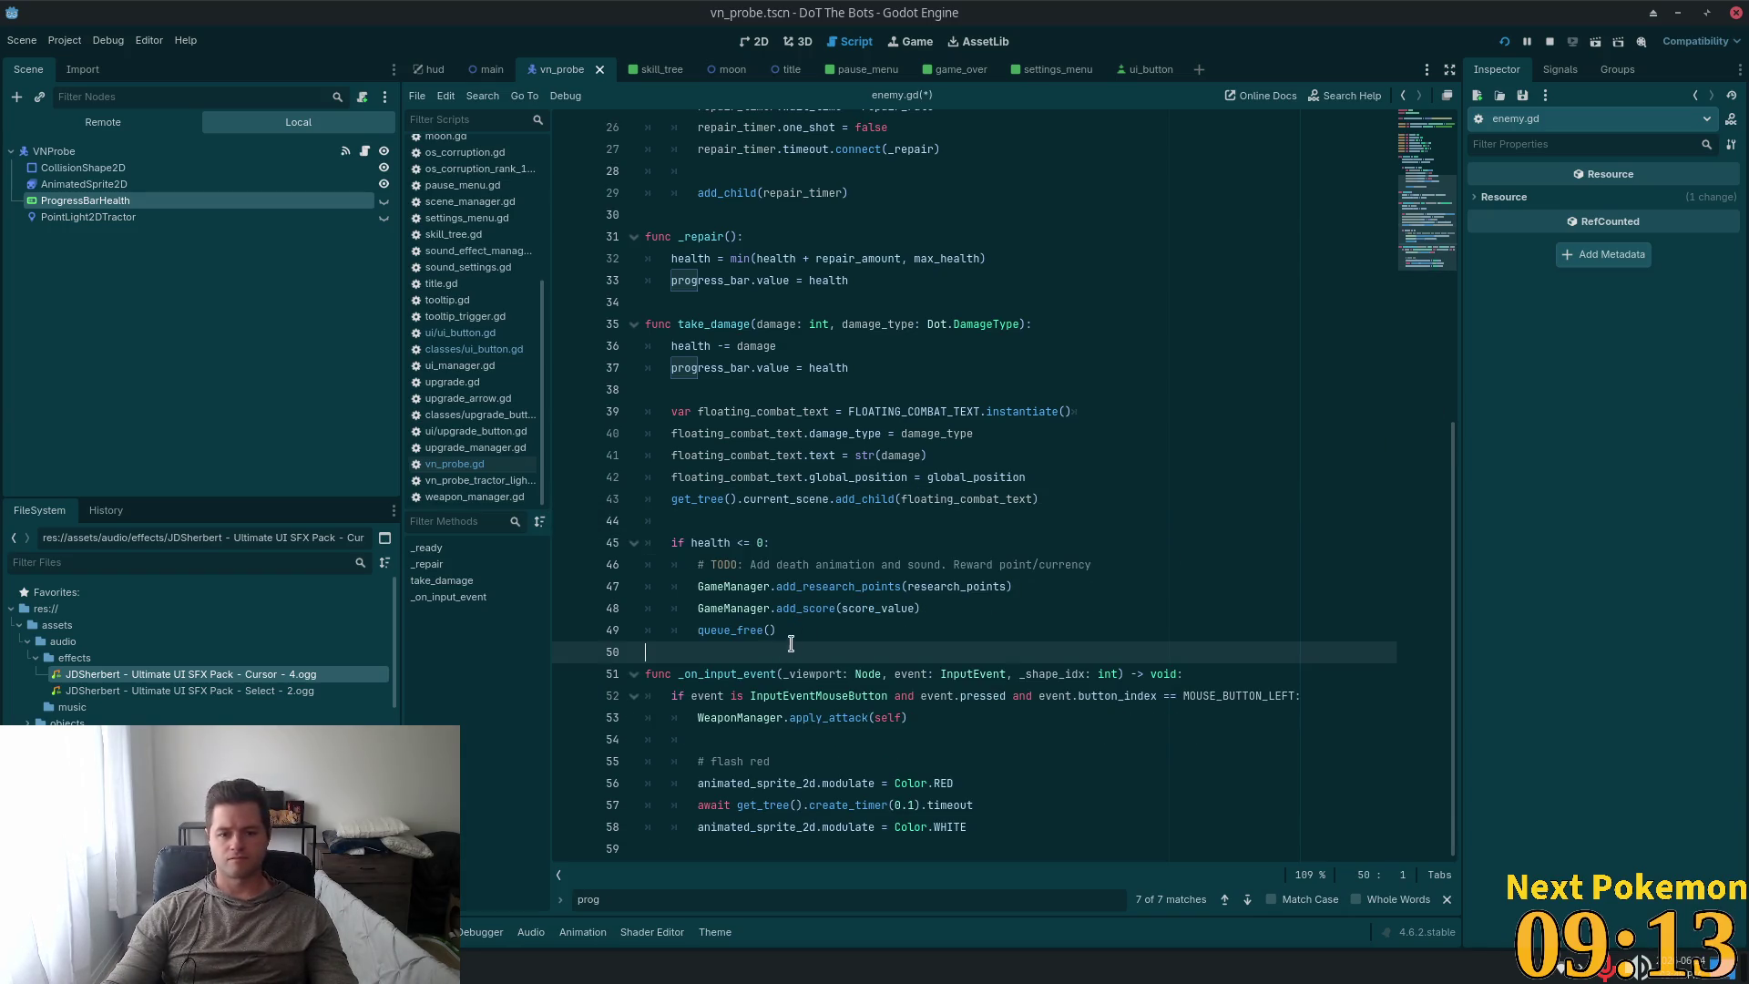
{"action": "key", "text": "Up"}
{"action": "key", "text": "Return"}
{"action": "key", "text": "Return"}
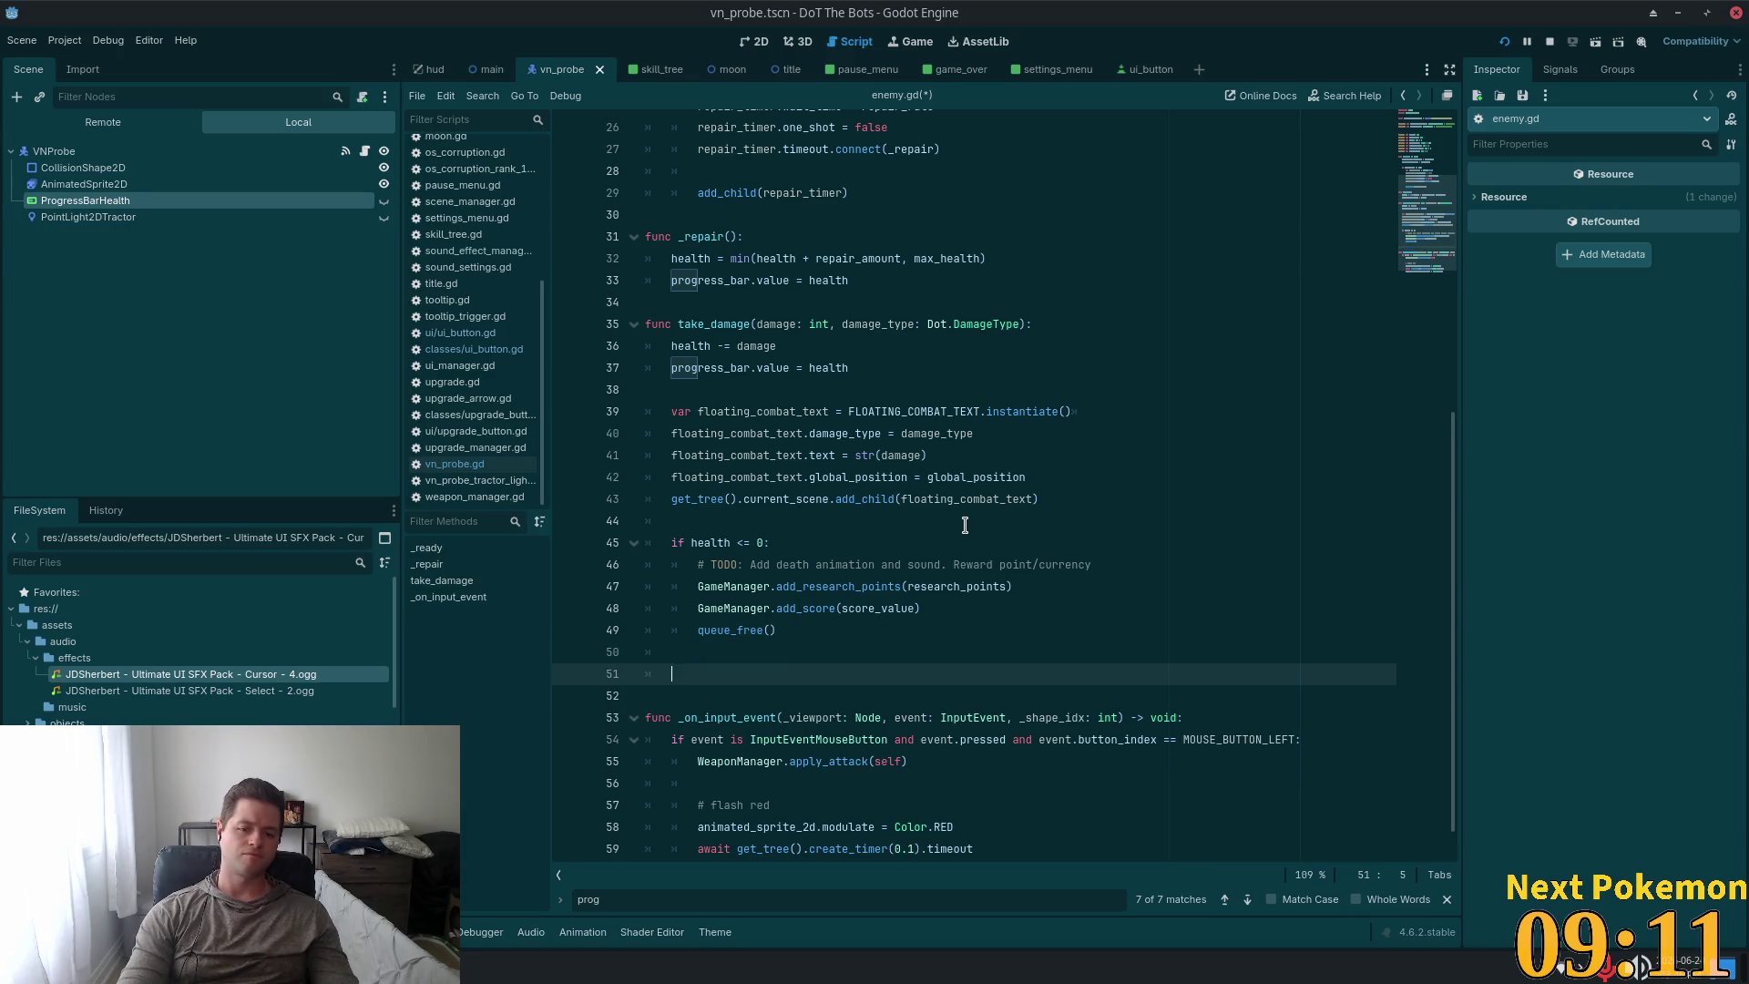
{"action": "type", "text": "f h"}
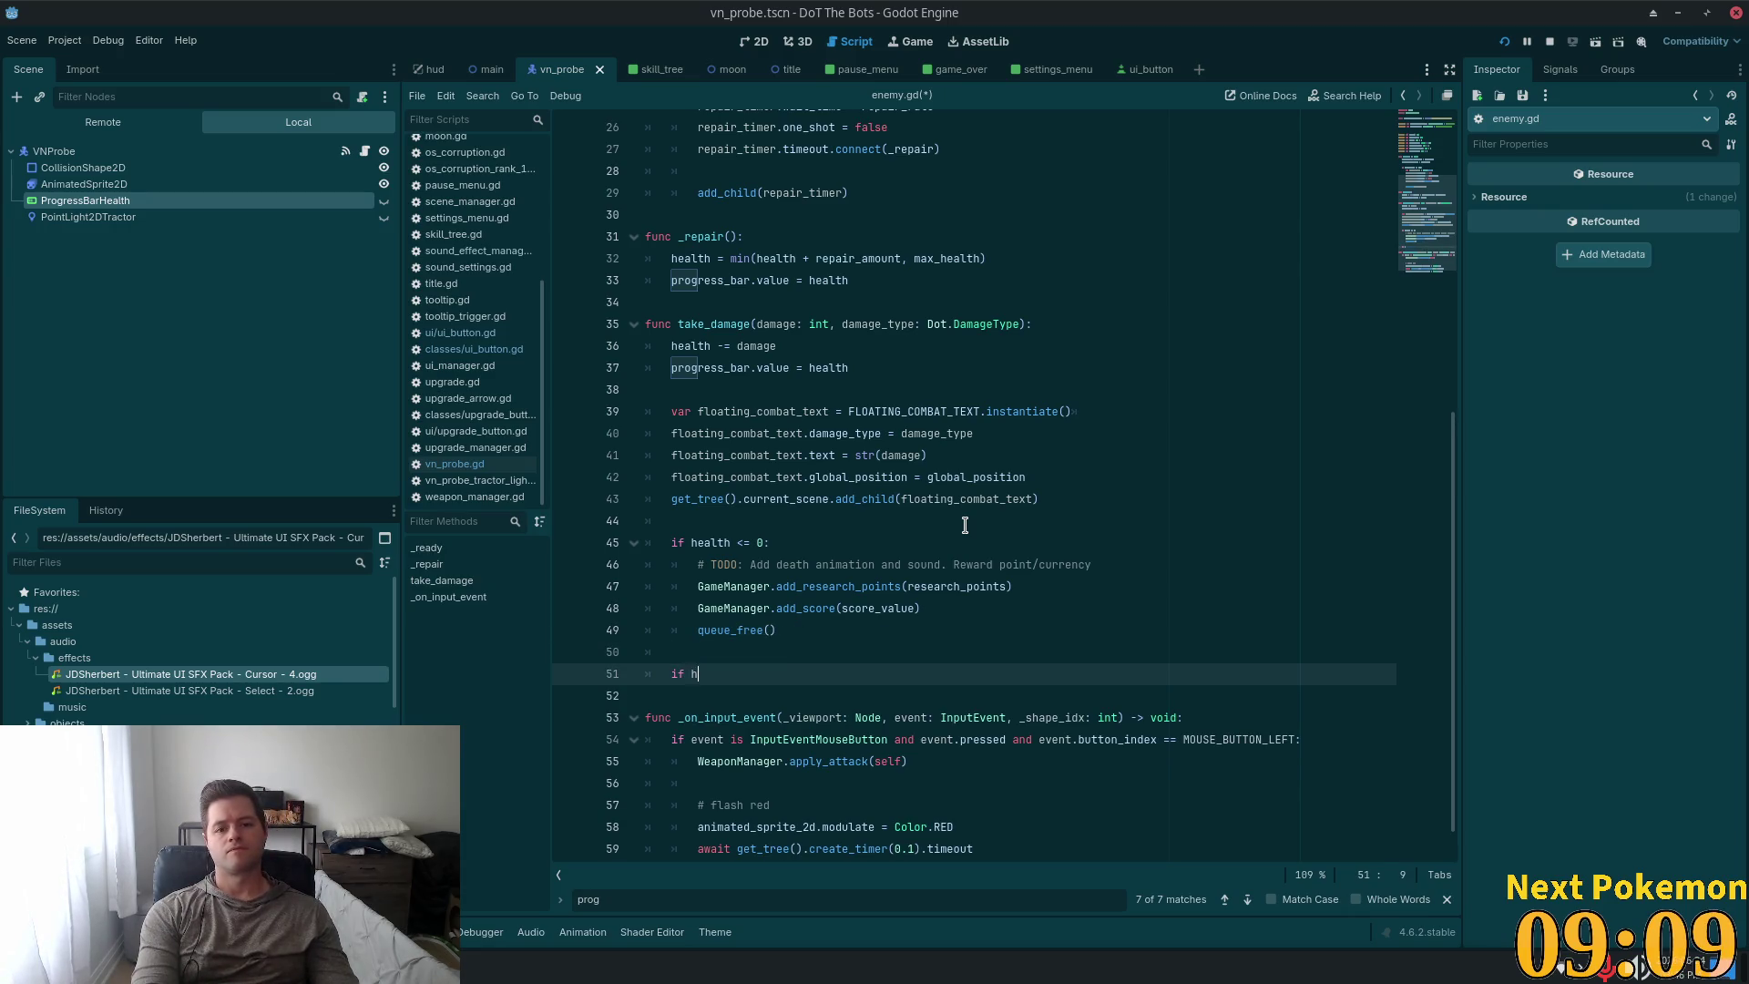
{"action": "key", "text": "BackSpace"}
{"action": "key", "text": "BackSpace"}
{"action": "type", "text": "!="}
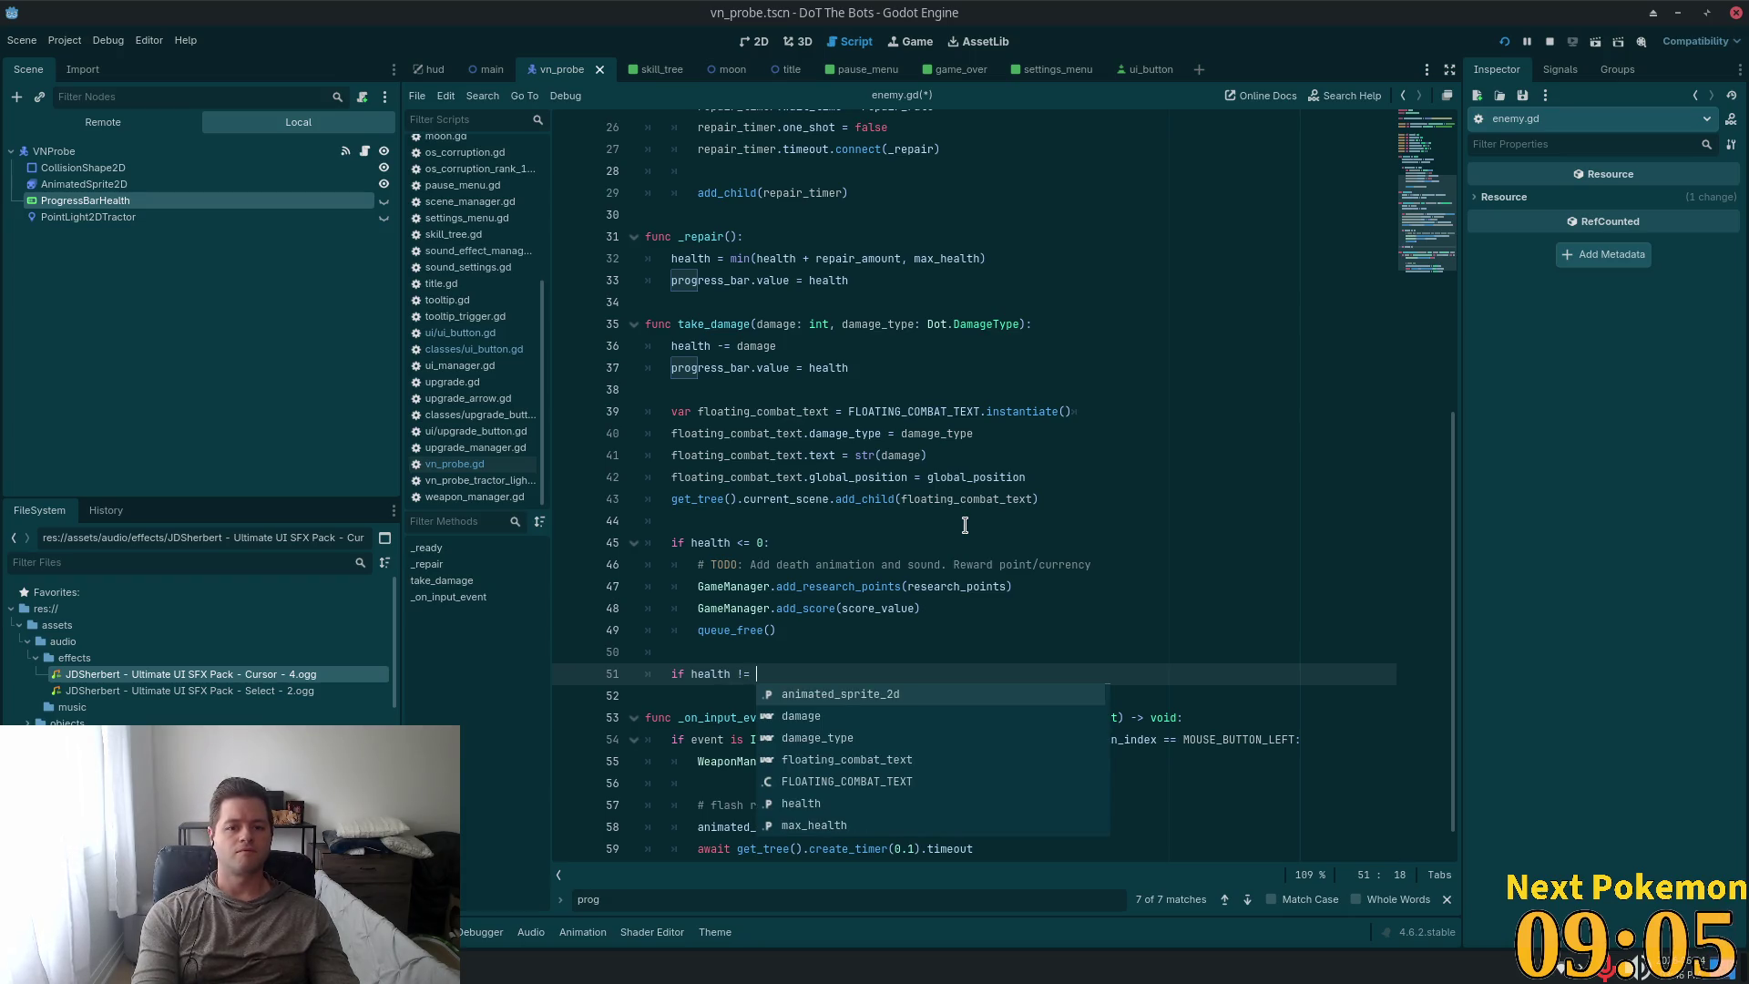
{"action": "type", "text": " max"}
{"action": "key", "text": "Return"}
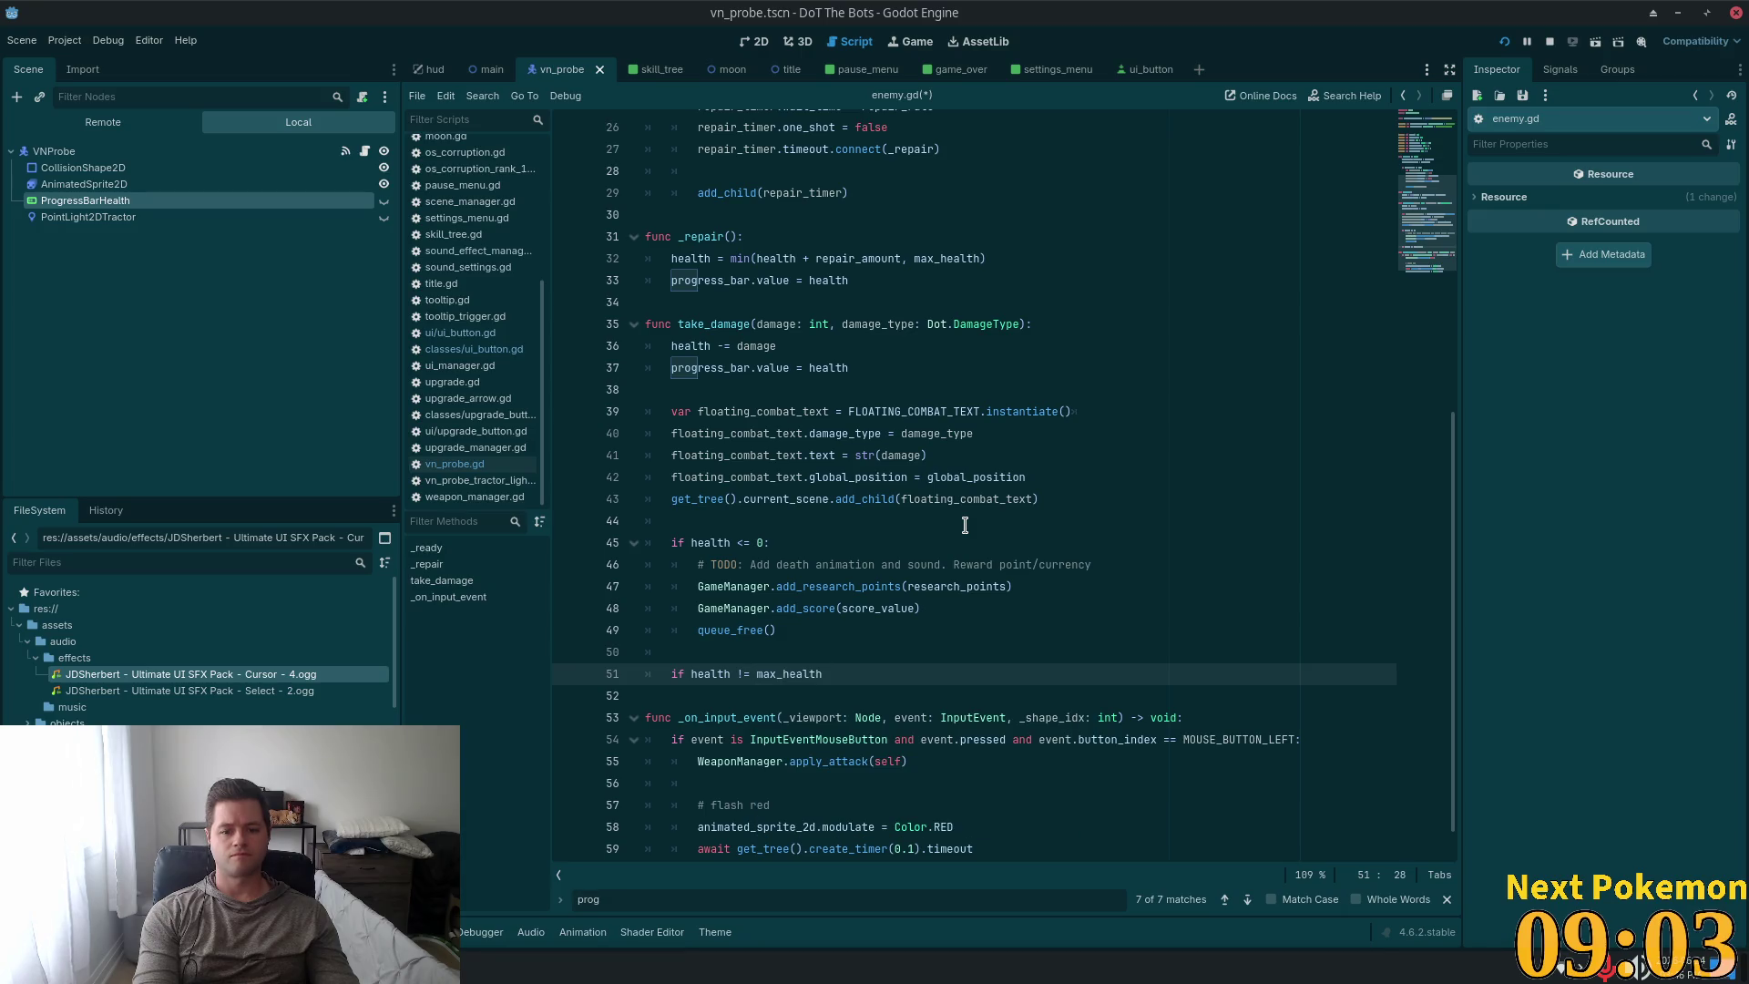
{"action": "type", "text": ":"}
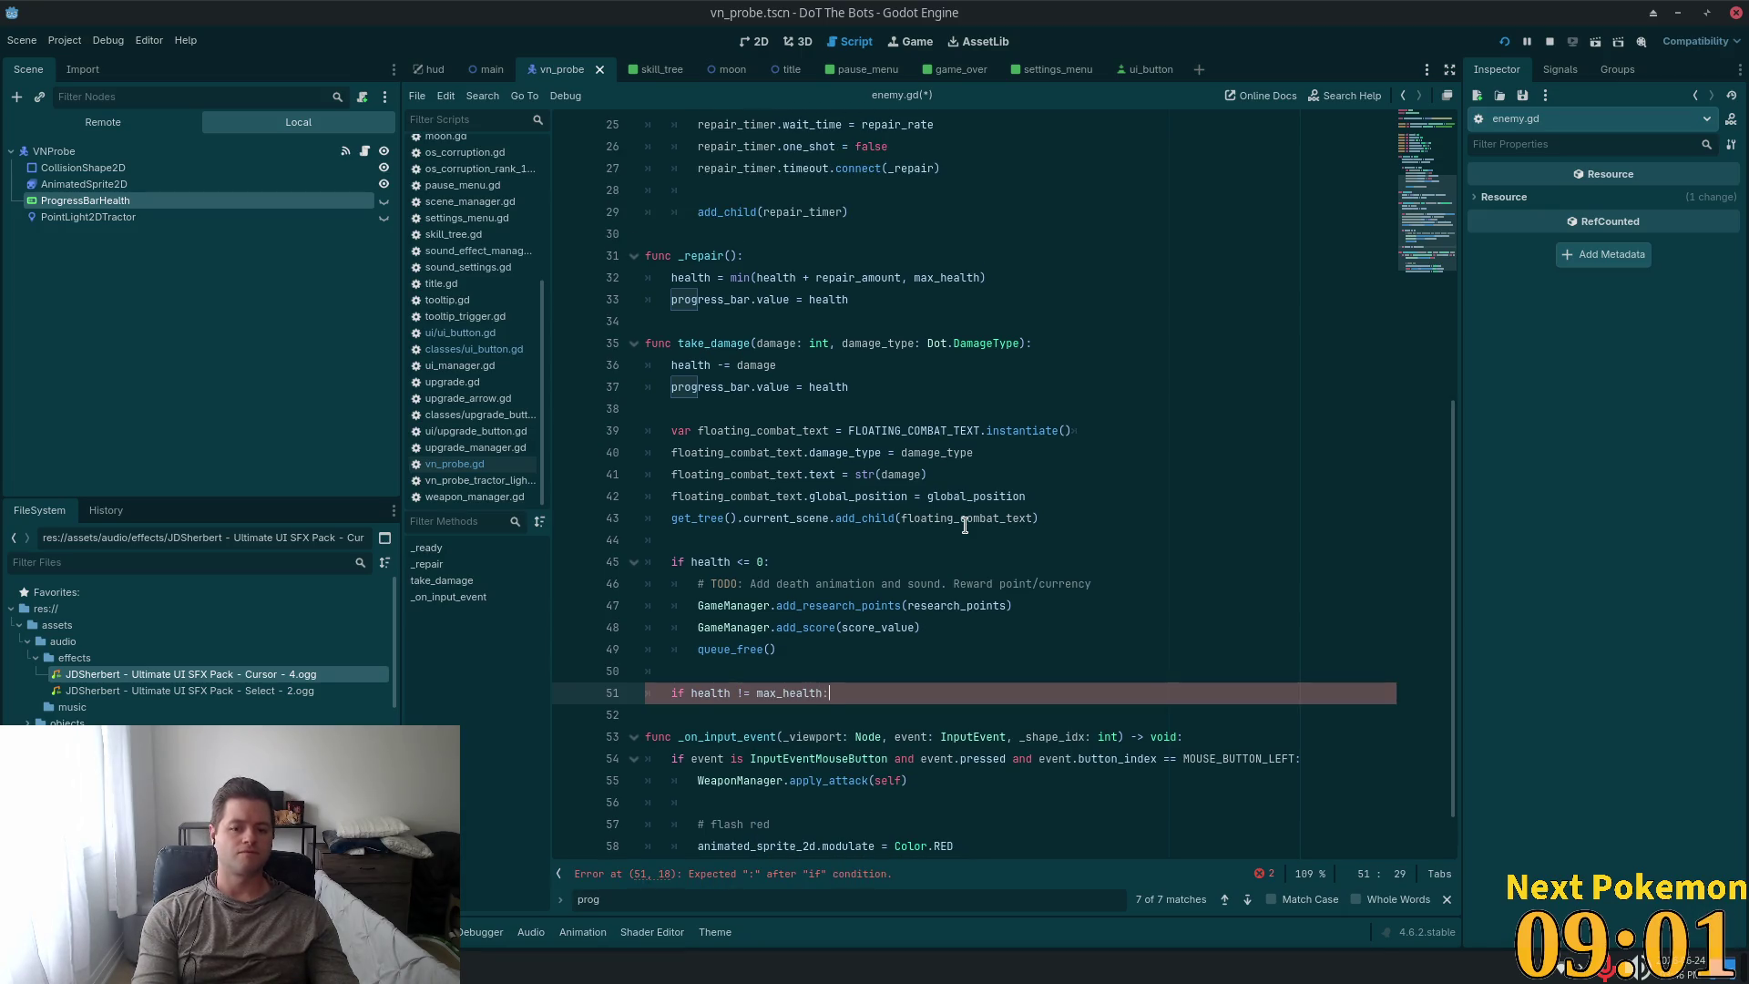
{"action": "key", "text": "Return"}
{"action": "type", "text": "pro"}
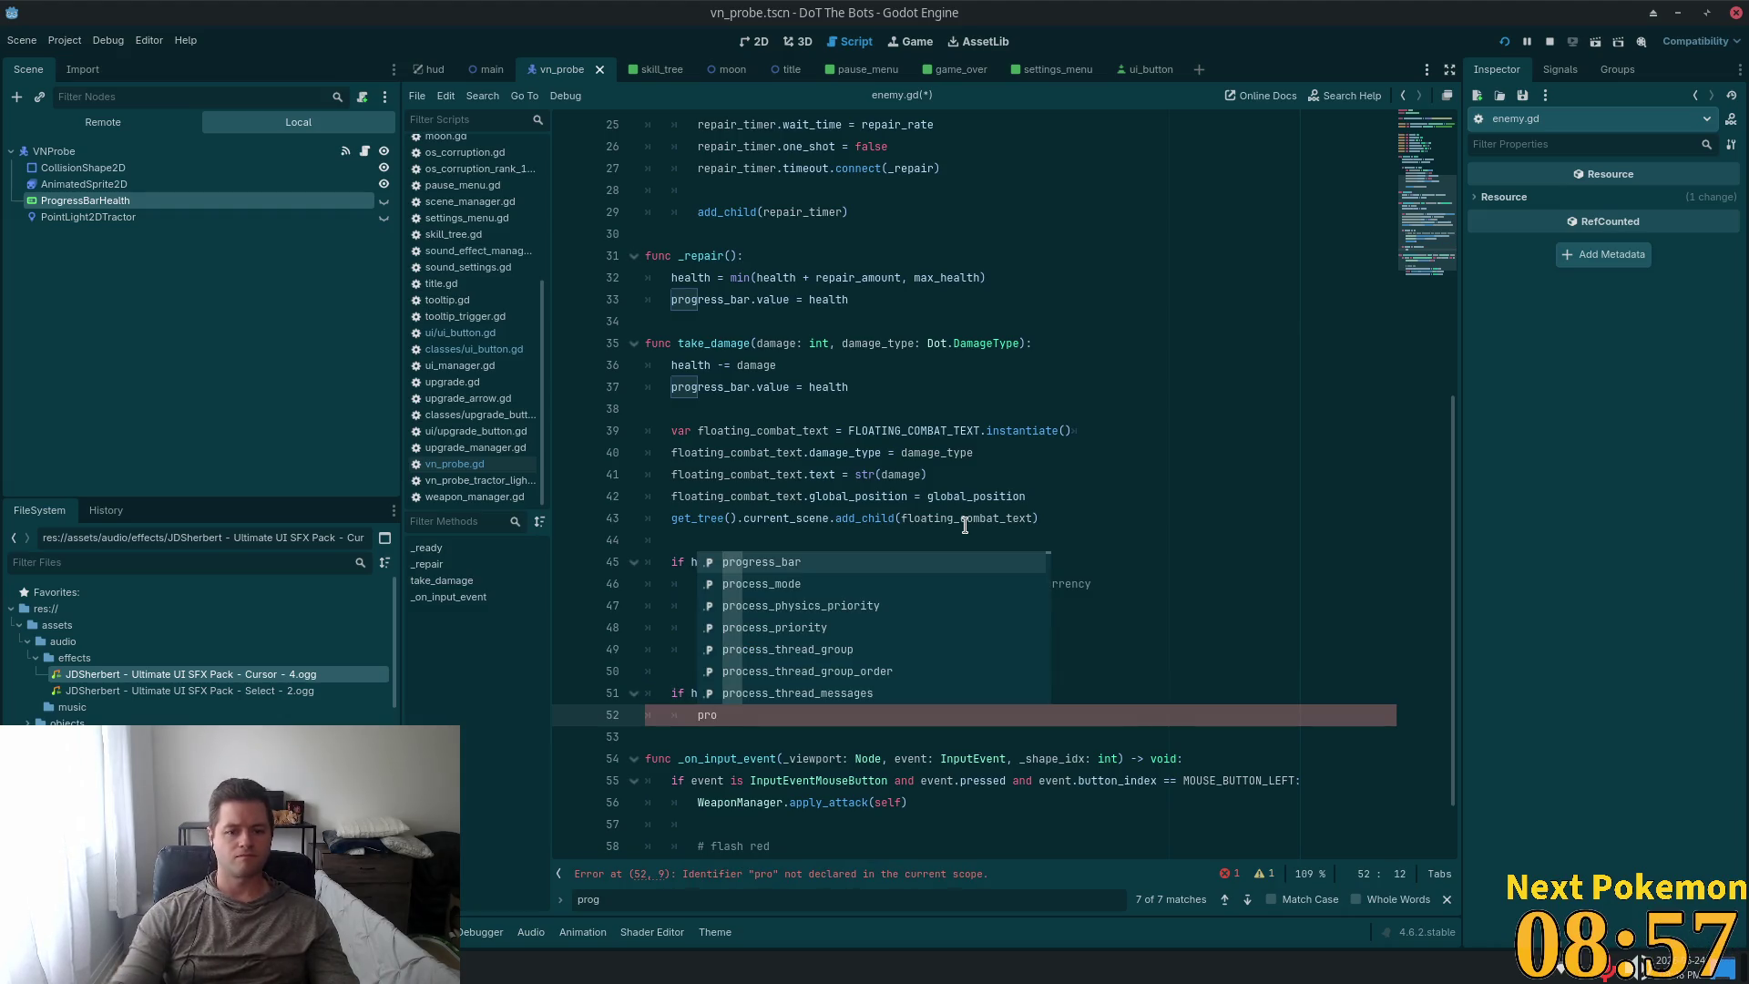
{"action": "key", "text": "Return"}
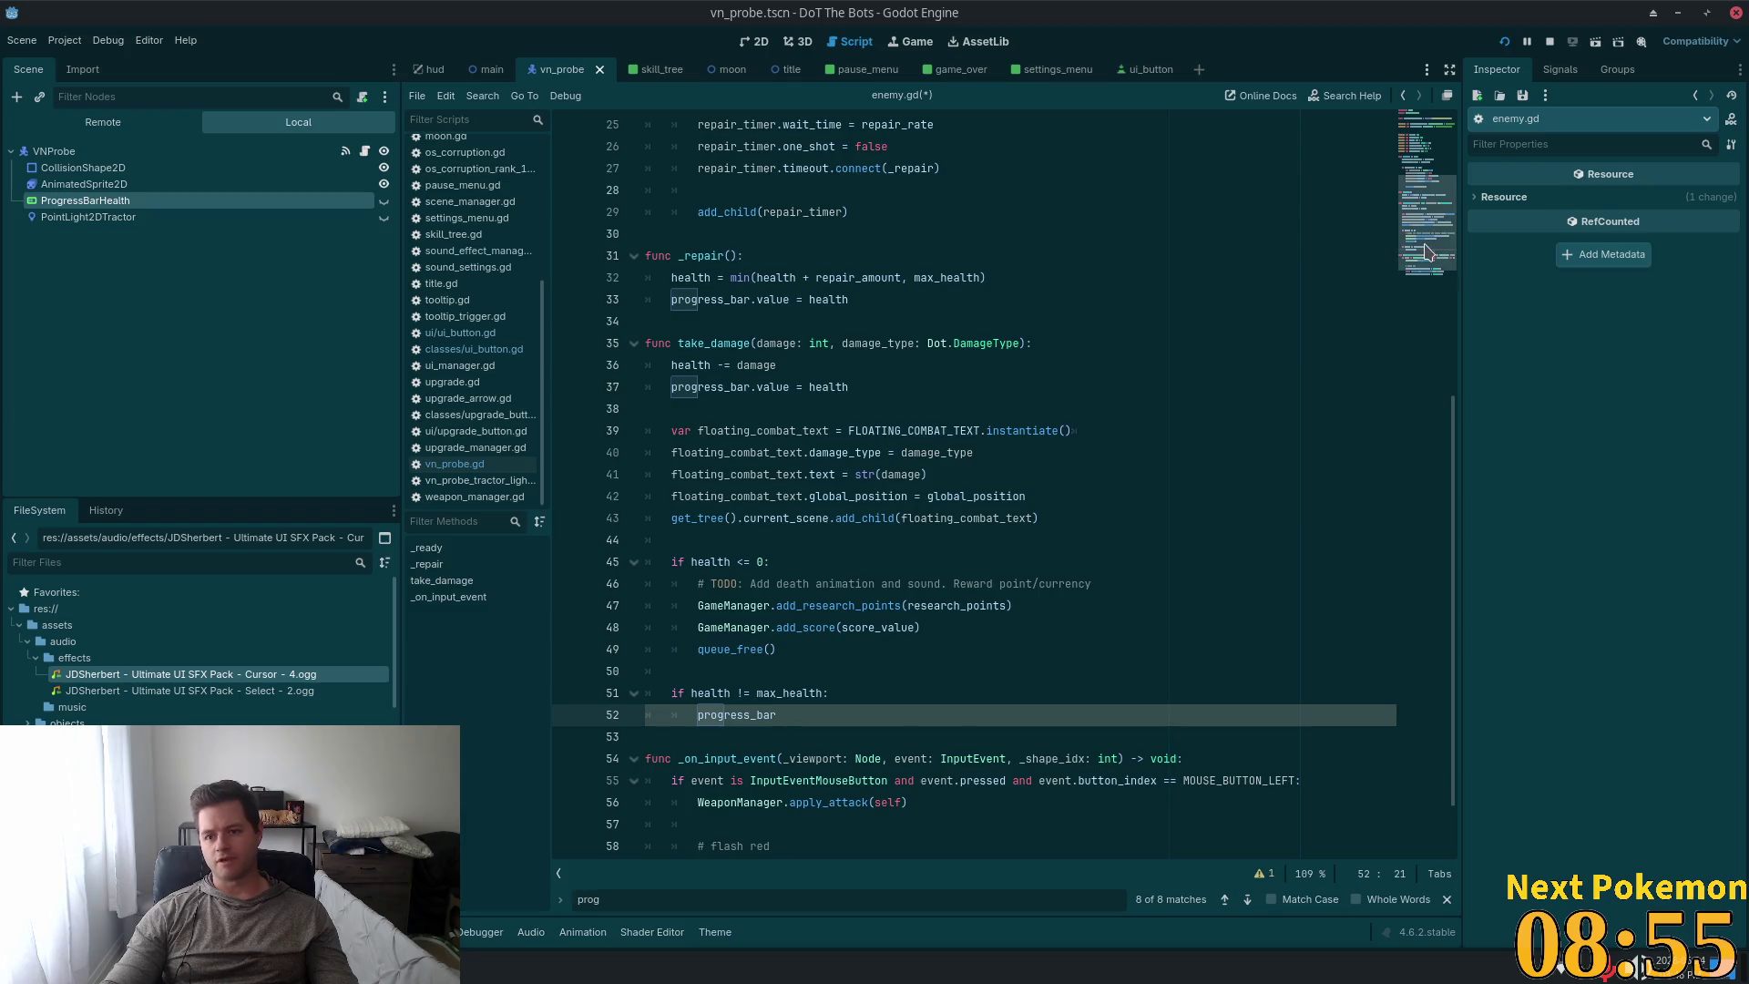
{"action": "left_click", "coordinate": [1434, 116]}
Rename every progress_bar occurrence to health_bar using a multi-caret selection.
{"action": "double_click", "coordinate": [787, 255]}
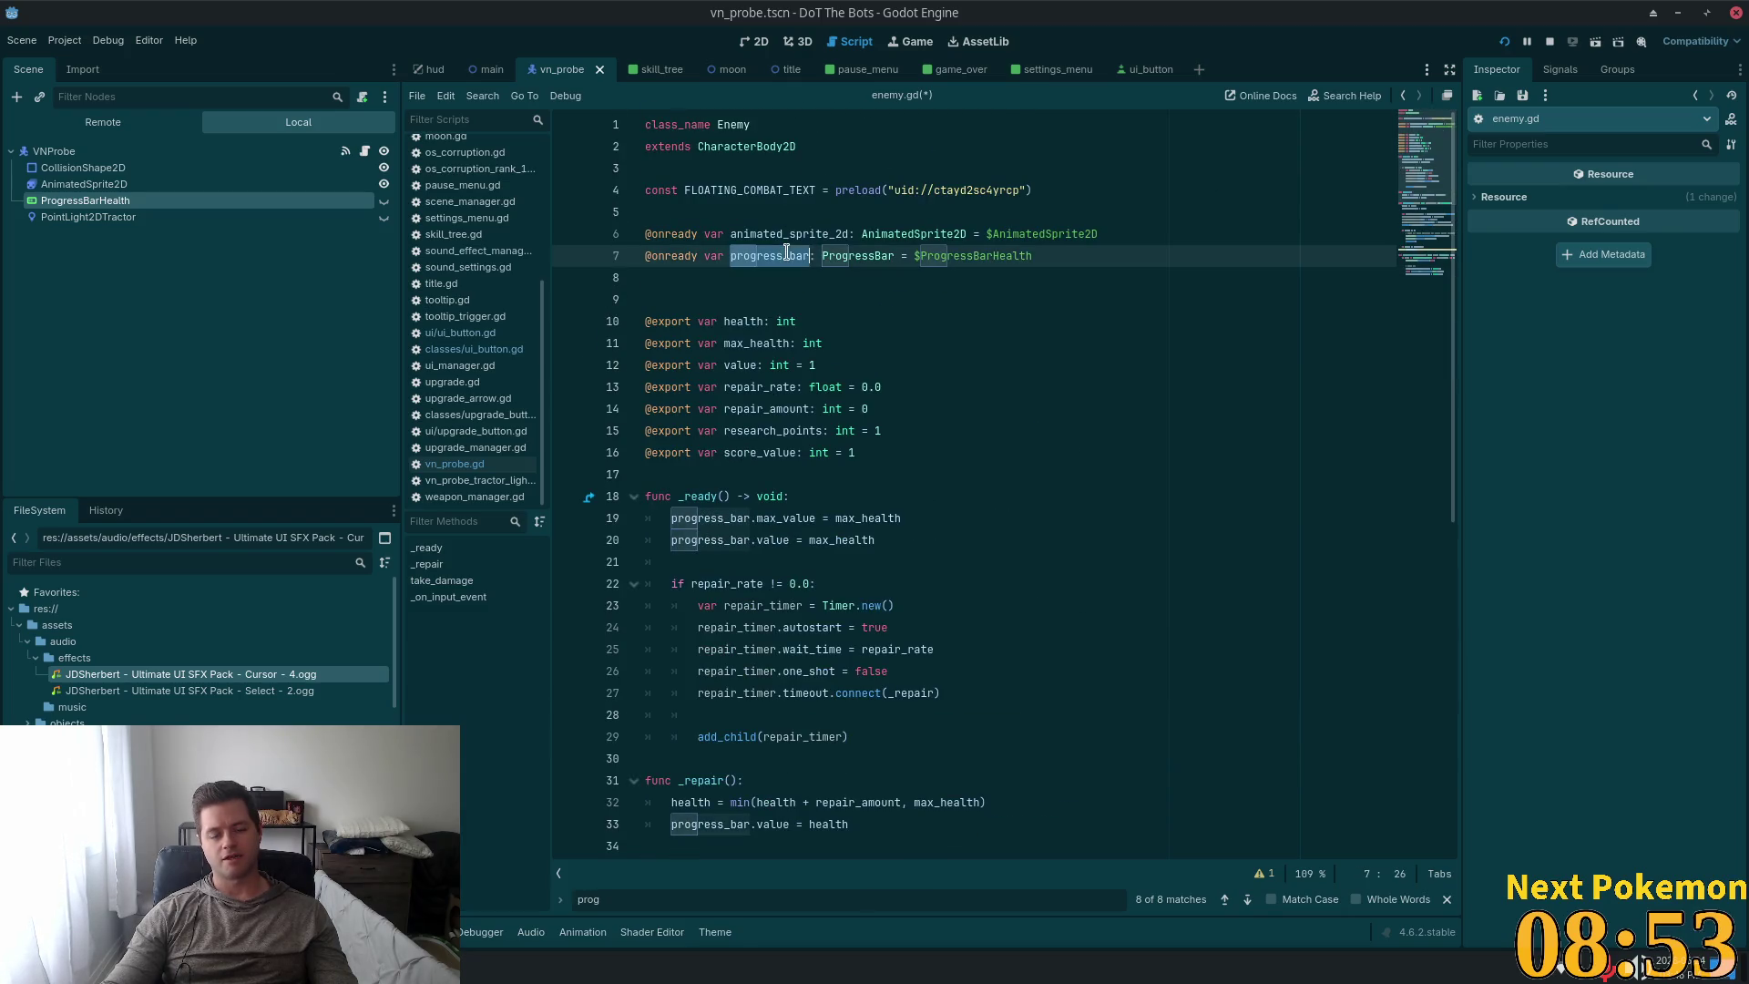
{"action": "key", "text": "Right"}
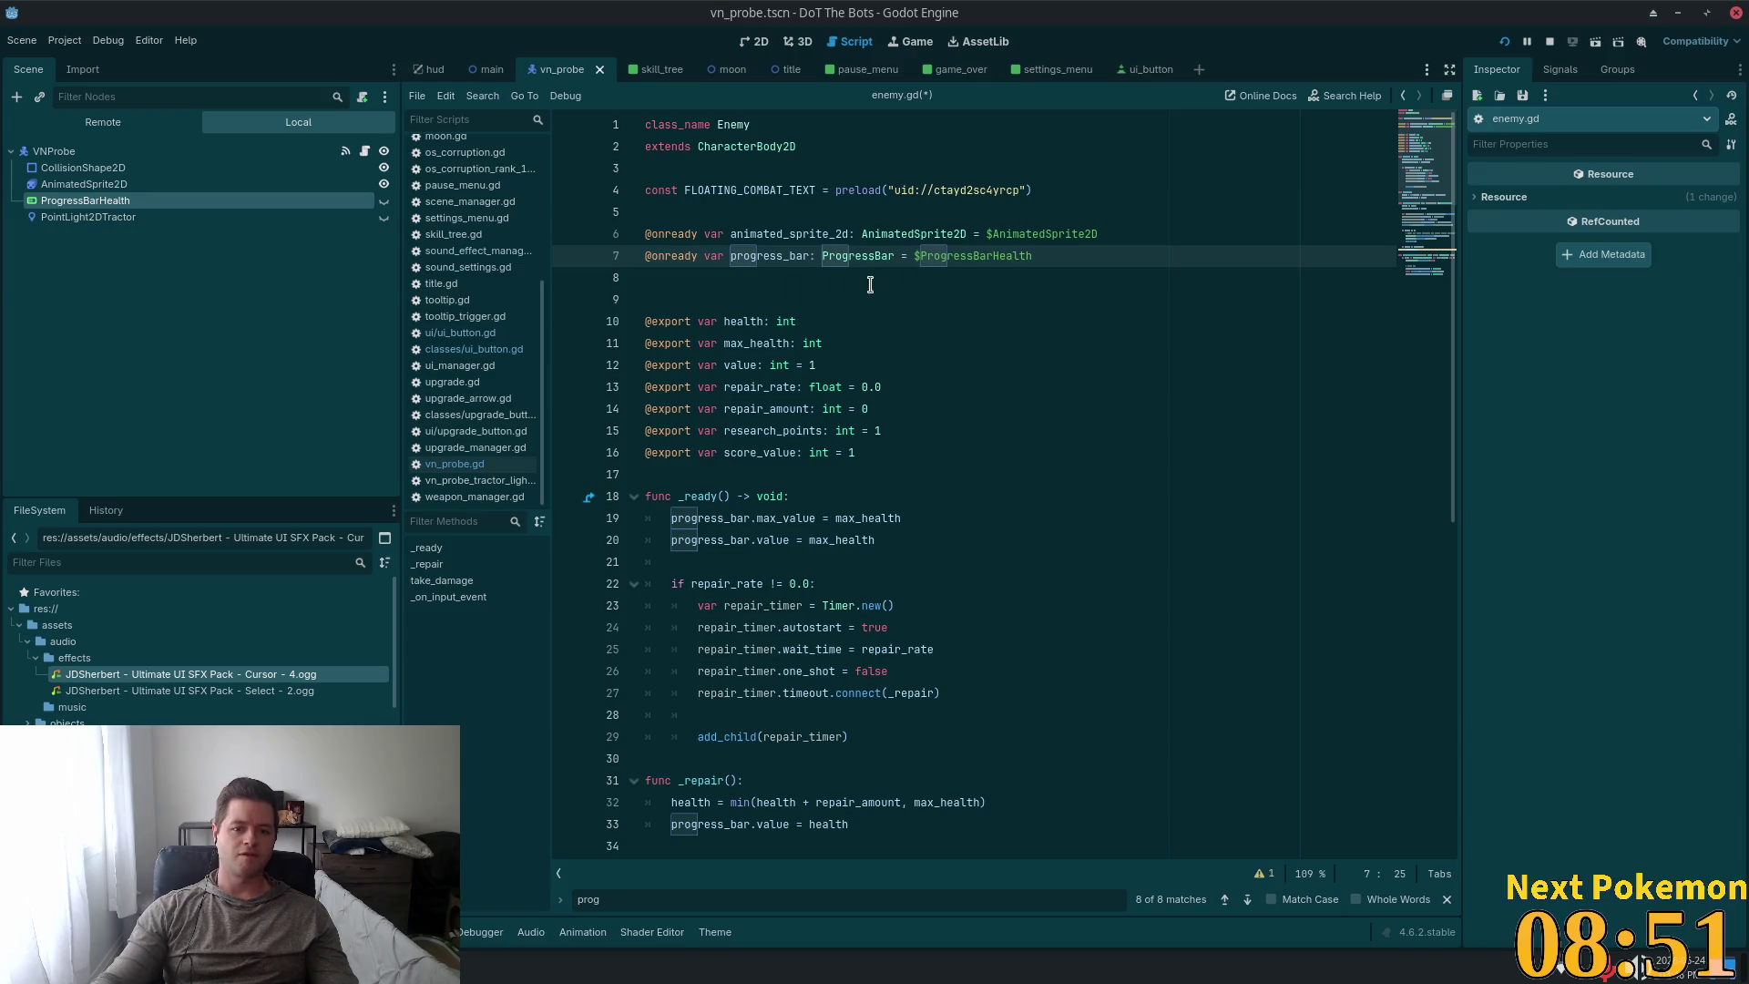
{"action": "key", "text": "alt+Left"}
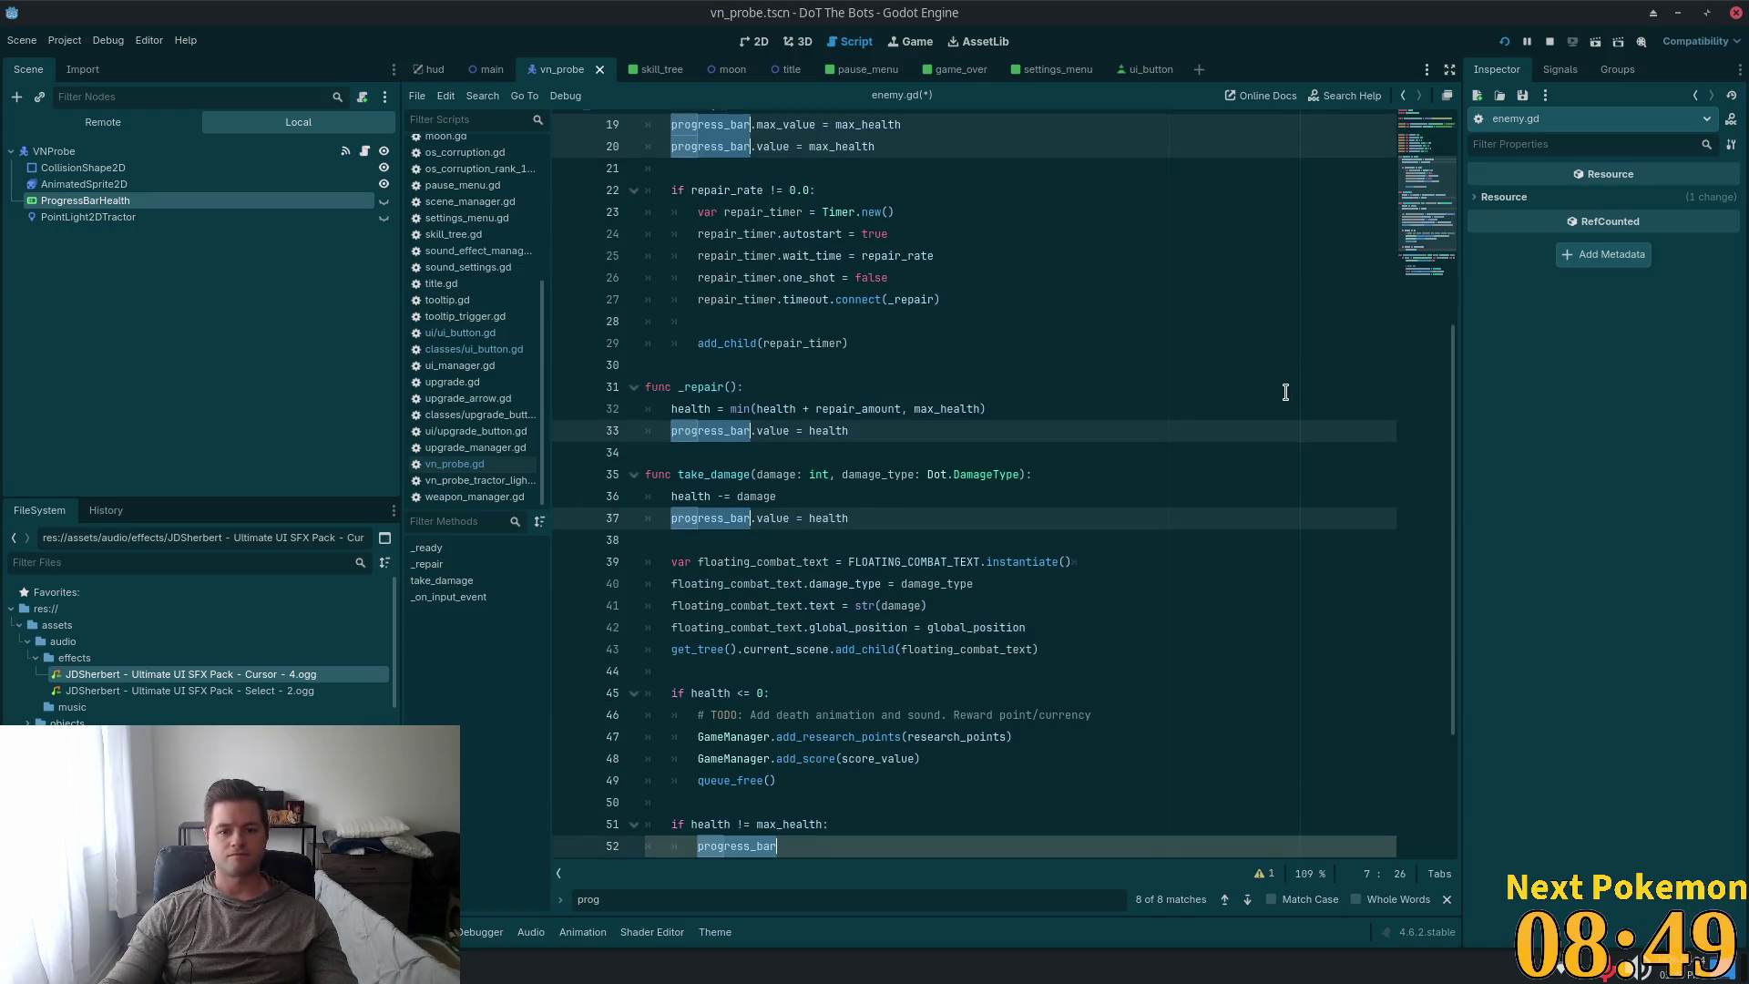
{"action": "key", "text": "alt+Left"}
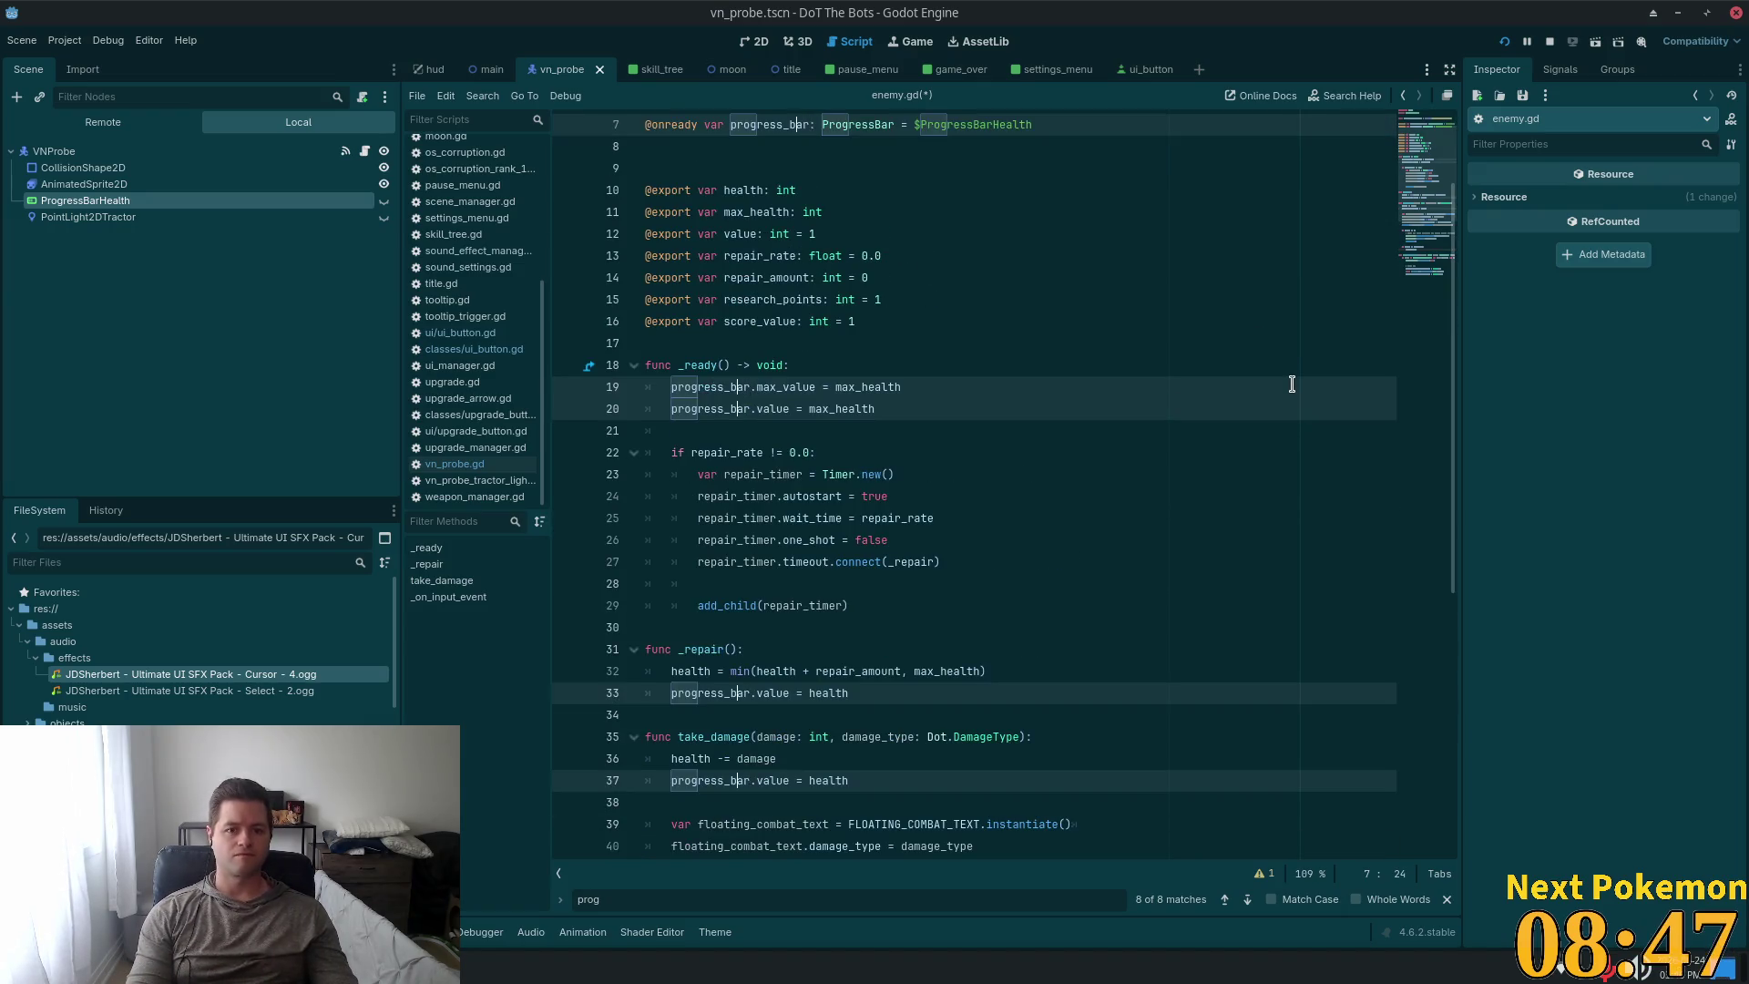
{"action": "key", "text": "ctrl+shift+Left"}
{"action": "type", "text": "health"}
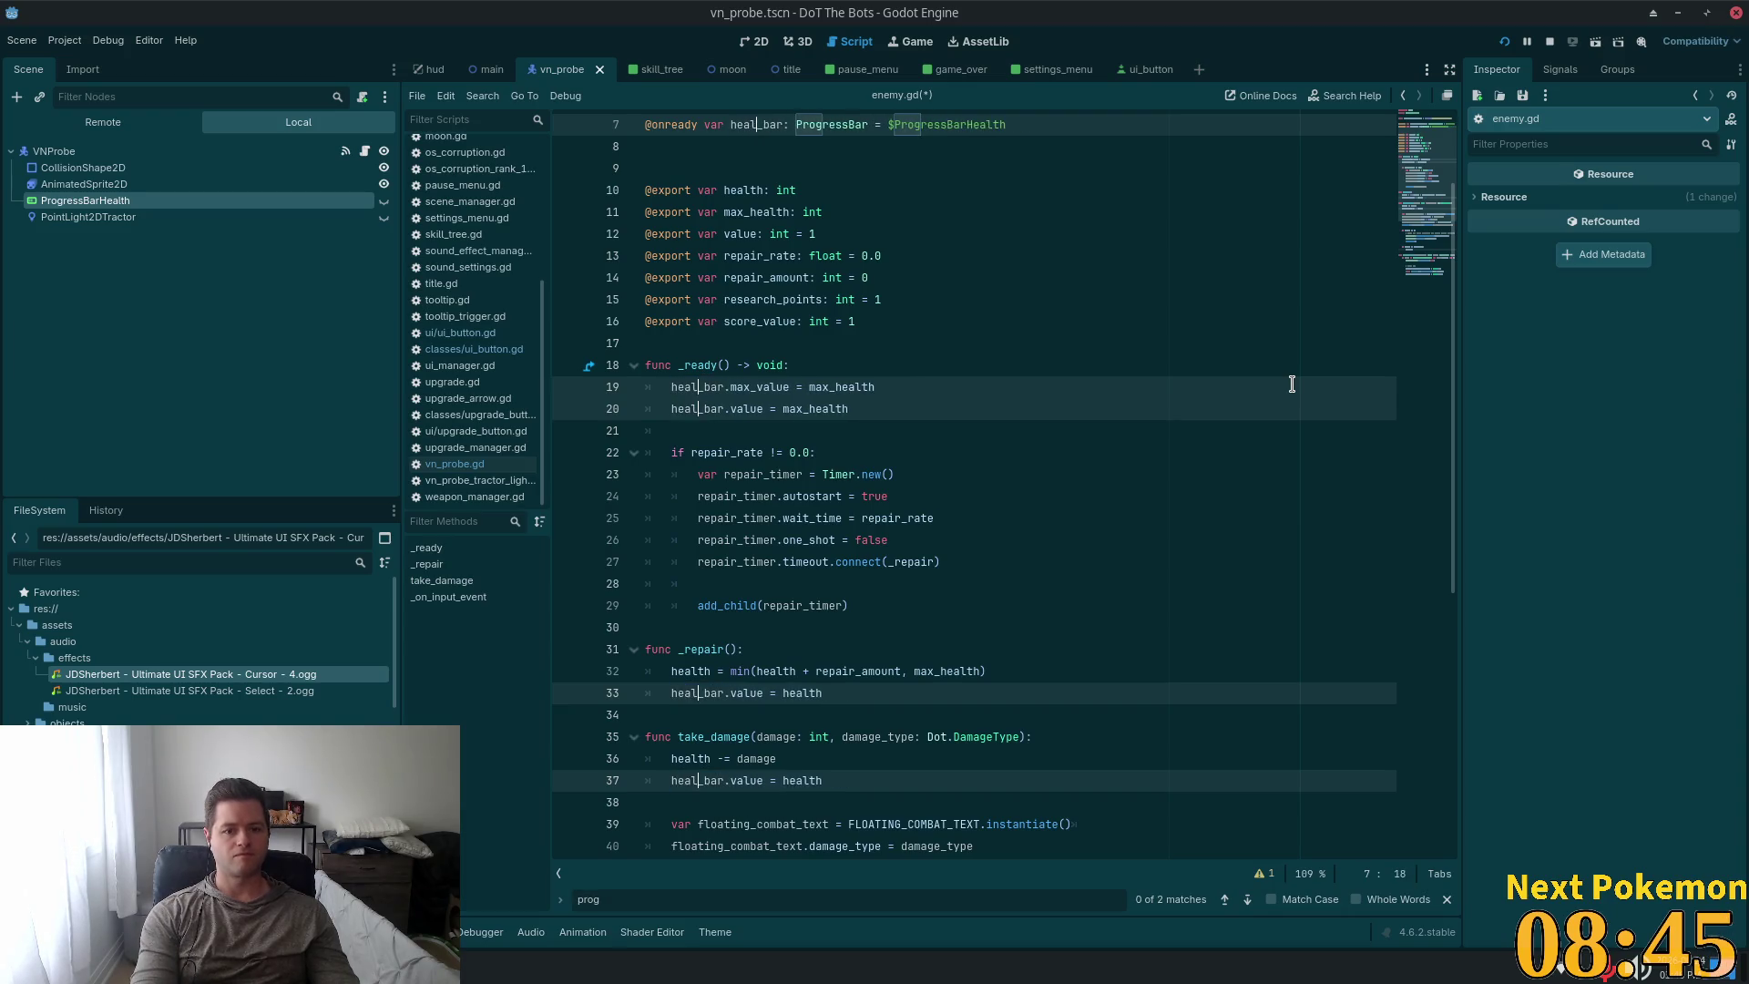
Complete line 52 as health_bar.show() and save enemy.gd.
{"action": "scroll", "coordinate": [1088, 705], "scroll_direction": "down", "scroll_amount": 4}
{"action": "scroll", "coordinate": [1089, 705], "scroll_direction": "down", "scroll_amount": 2}
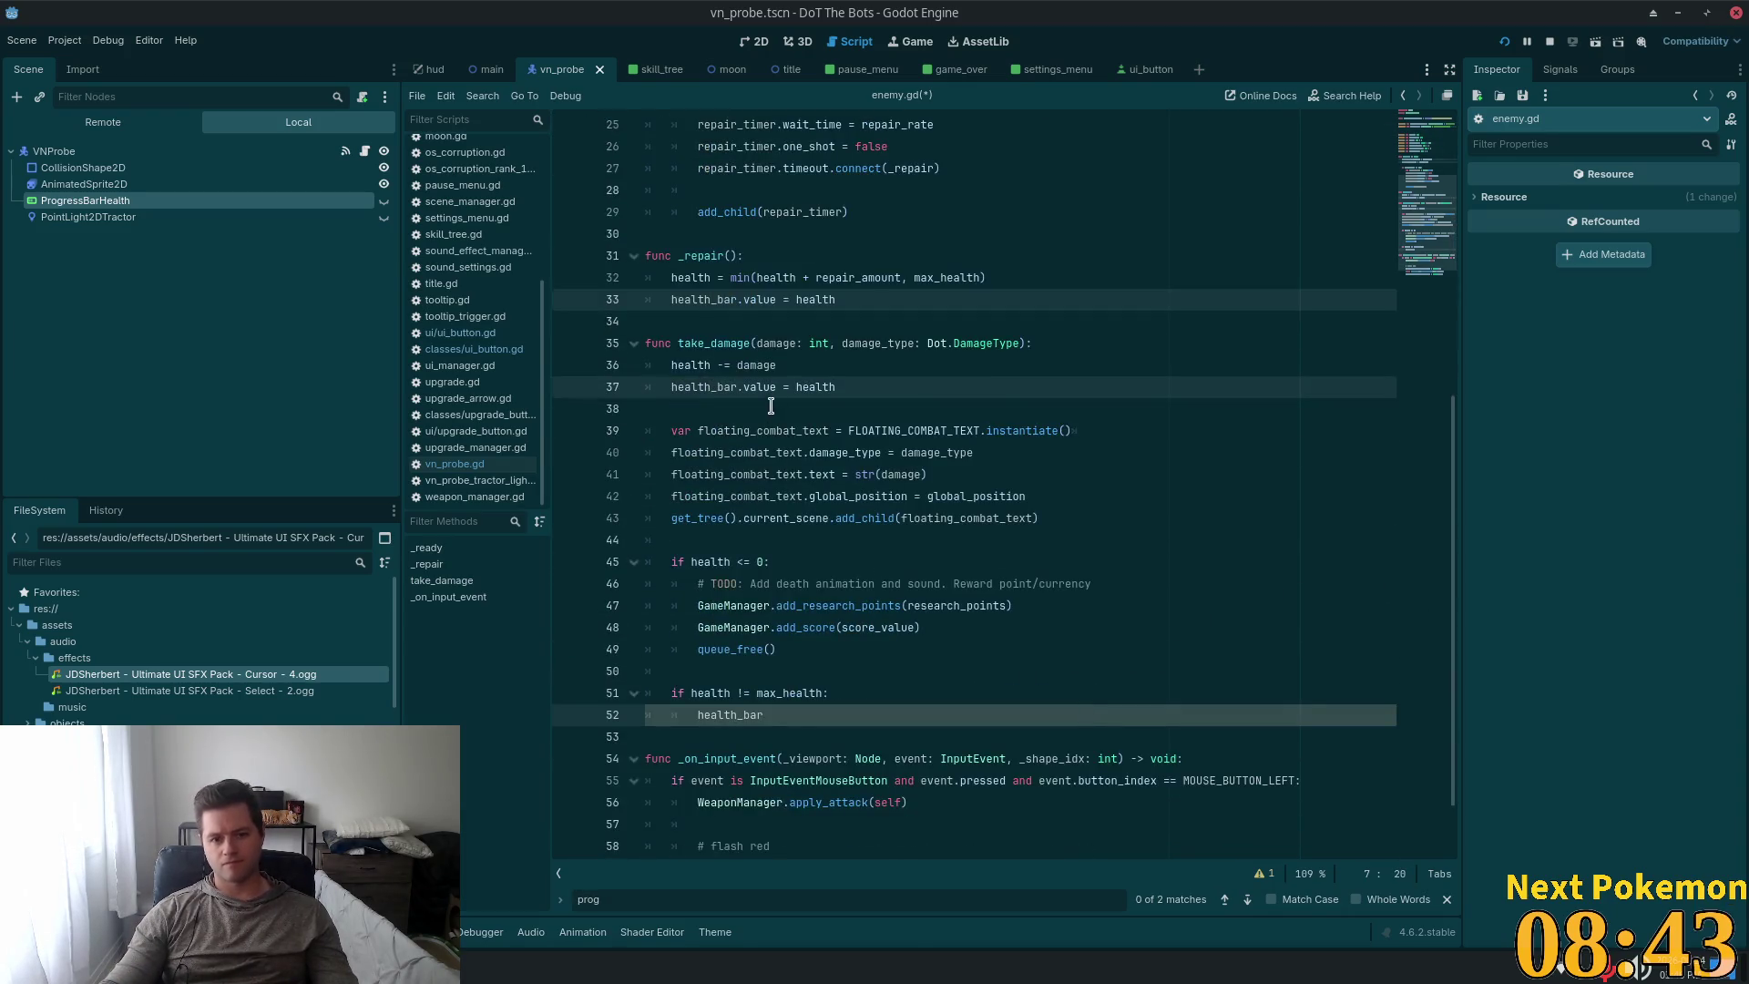
{"action": "left_click", "coordinate": [785, 714]}
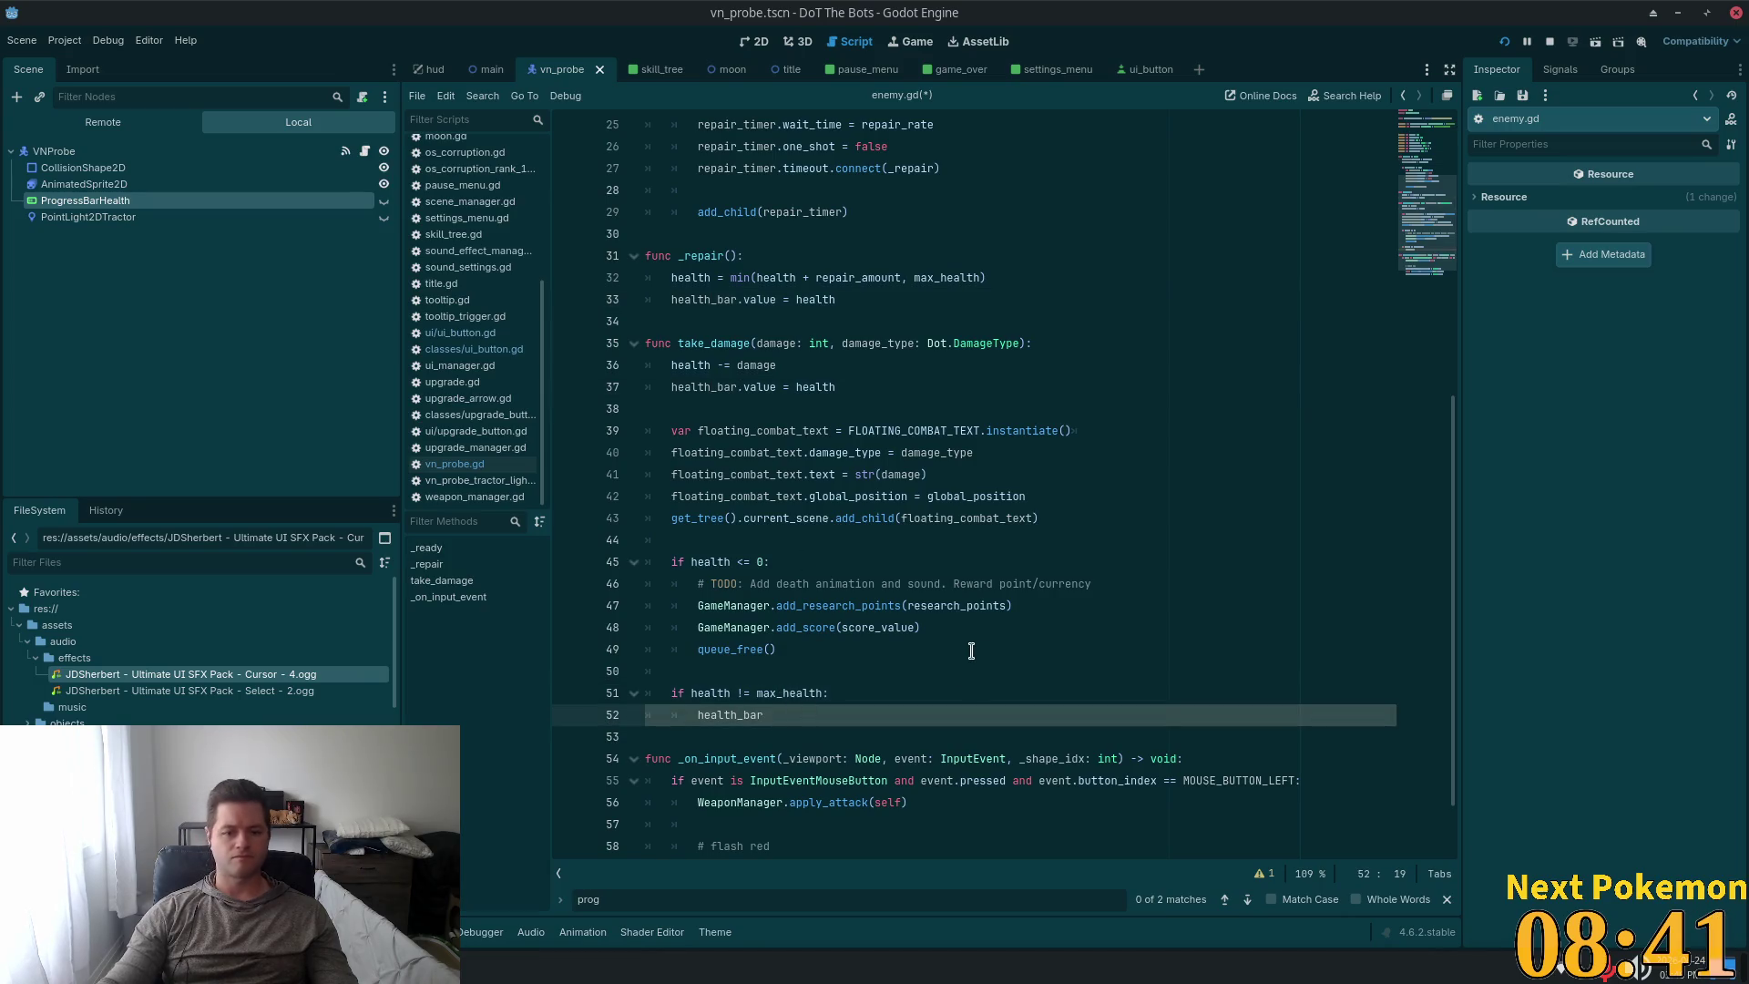
{"action": "type", "text": ".show"}
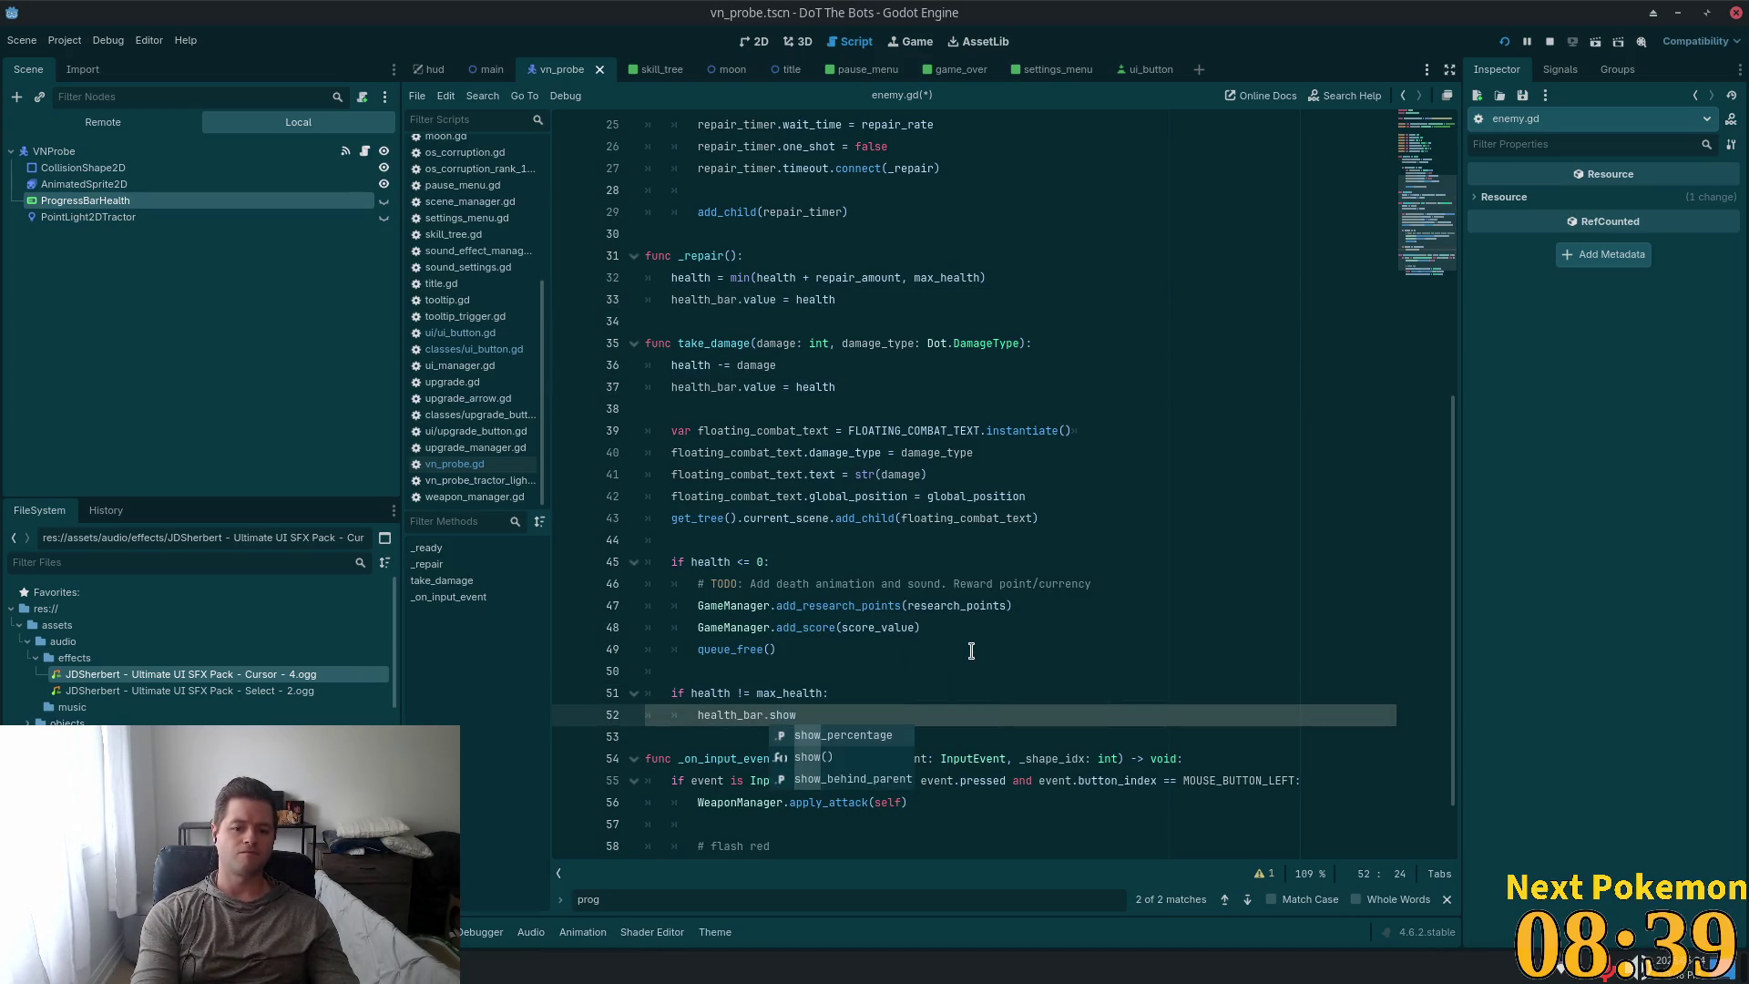
{"action": "key", "text": "Down"}
{"action": "key", "text": "Return"}
{"action": "left_click", "coordinate": [929, 627]}
{"action": "key", "text": "ctrl+s"}
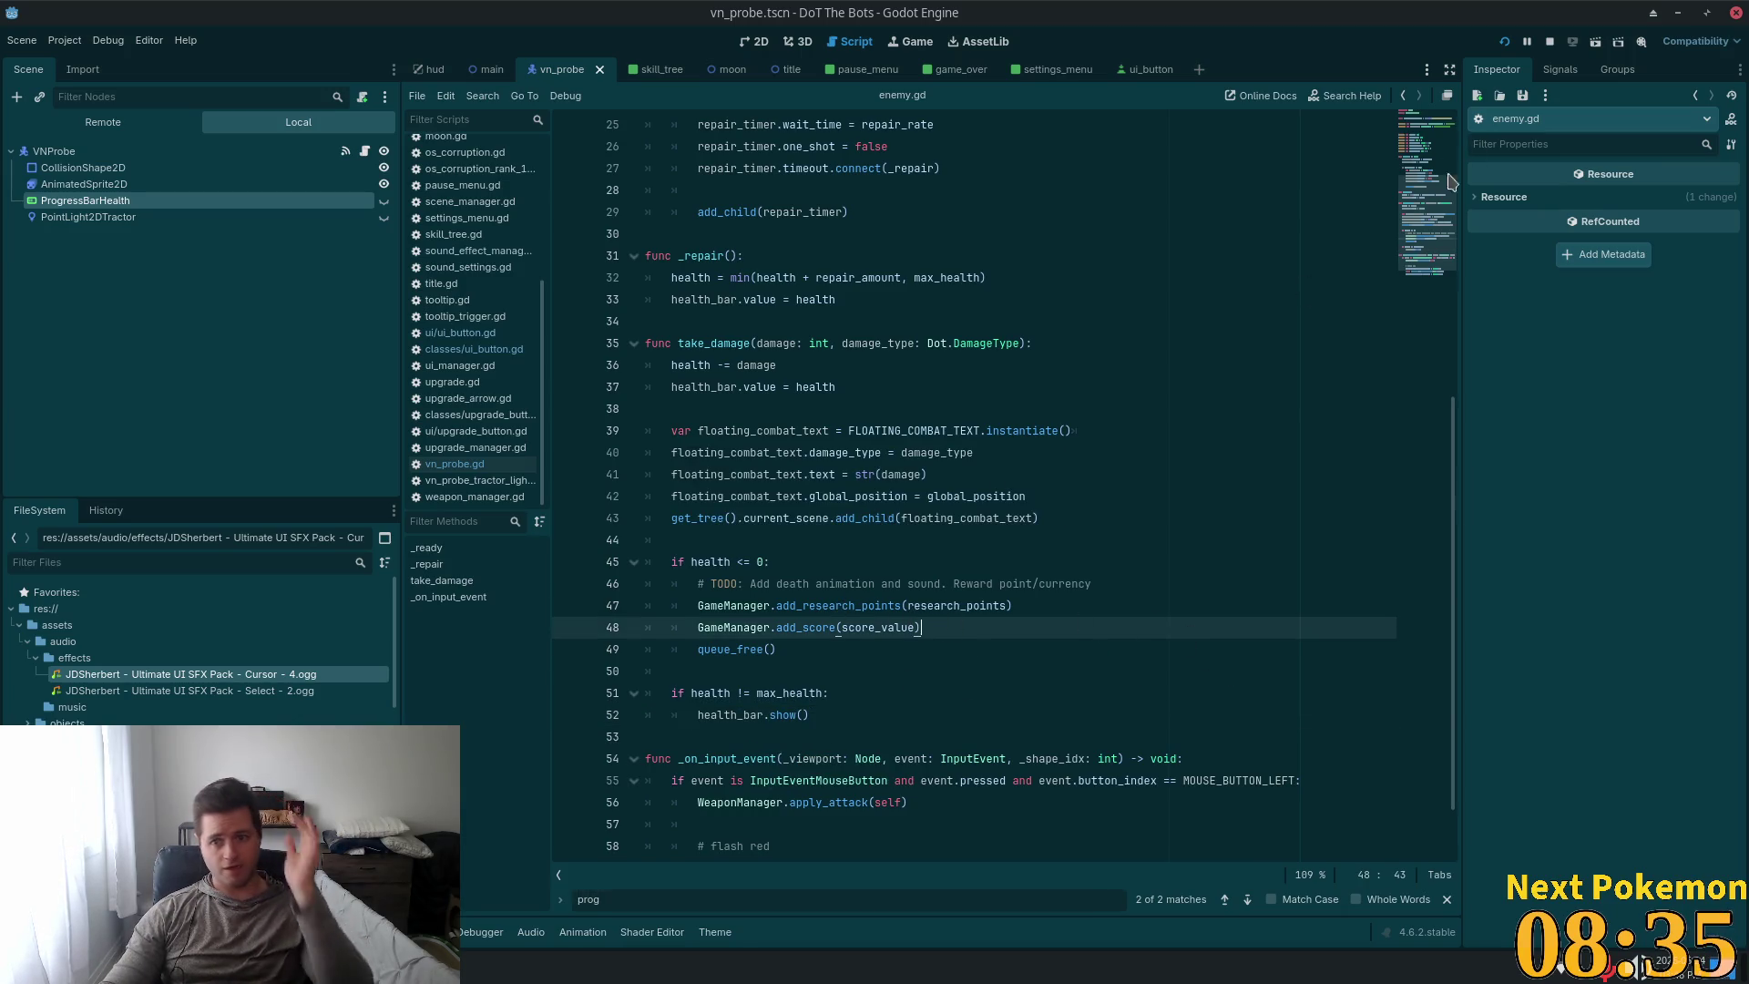
{"action": "left_click", "coordinate": [865, 719]}
In _repair after line 33, add an `if health == max_health:` condition.
{"action": "scroll", "coordinate": [874, 638], "scroll_direction": "up", "scroll_amount": 1}
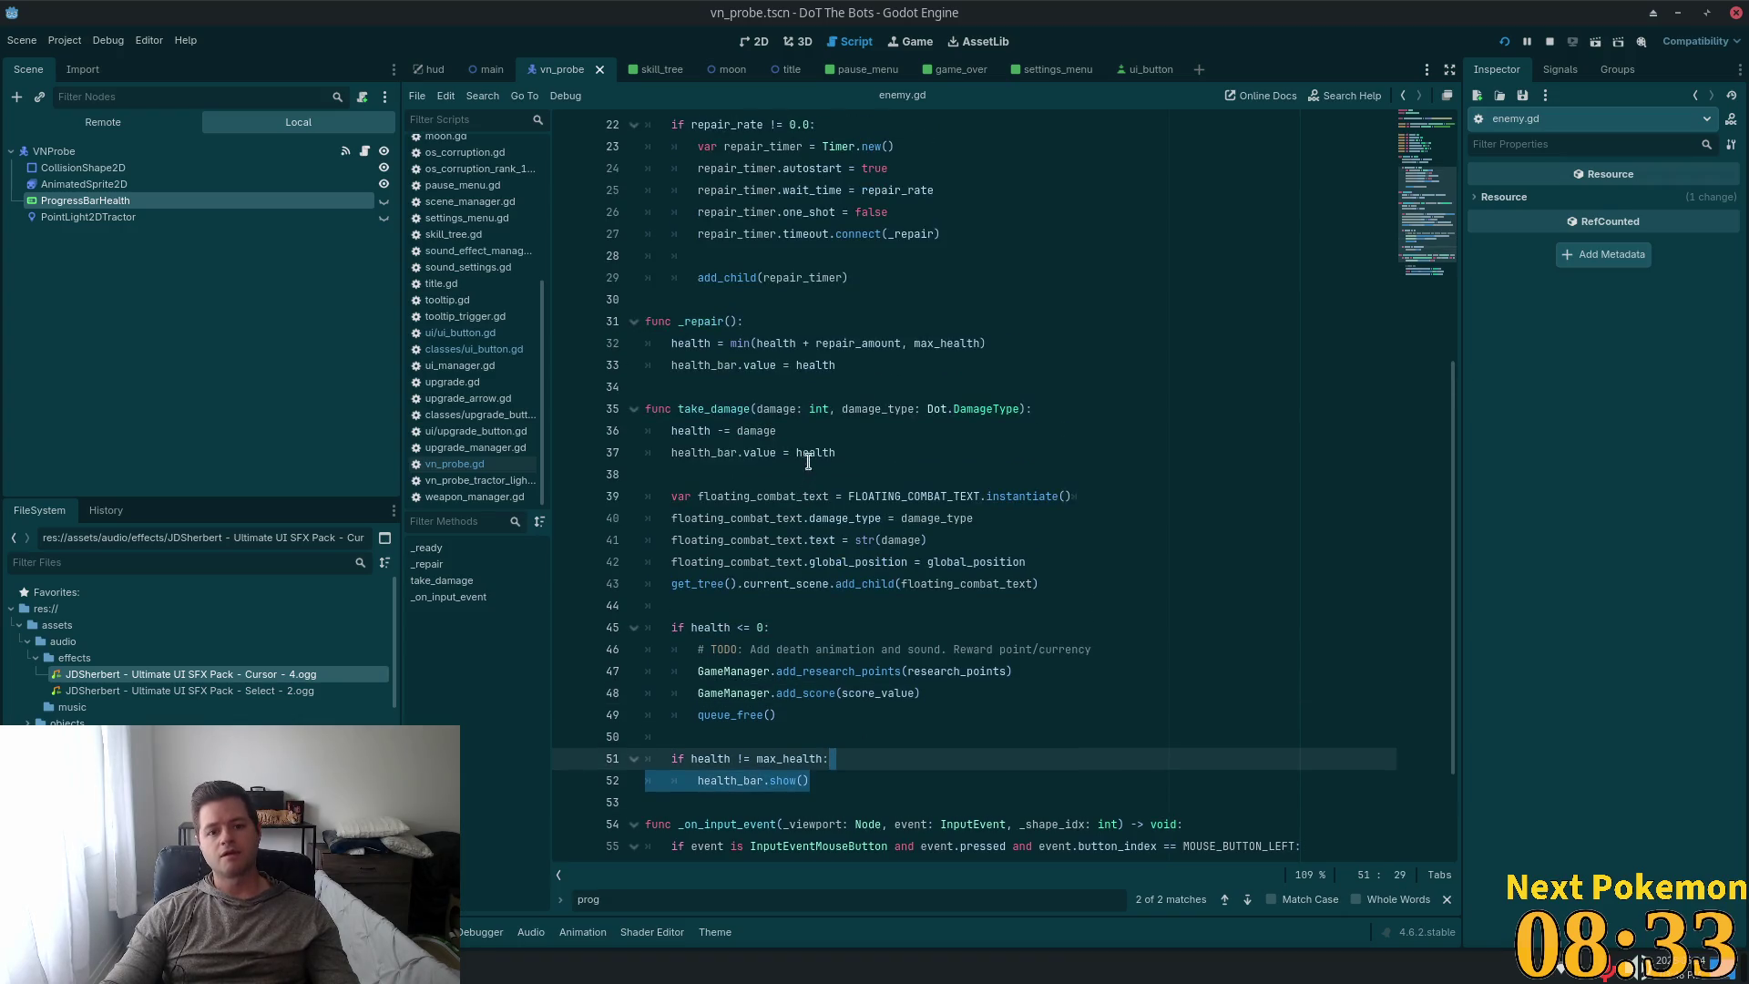
{"action": "left_click", "coordinate": [886, 466]}
{"action": "left_click", "coordinate": [746, 342]}
{"action": "left_click", "coordinate": [873, 369]}
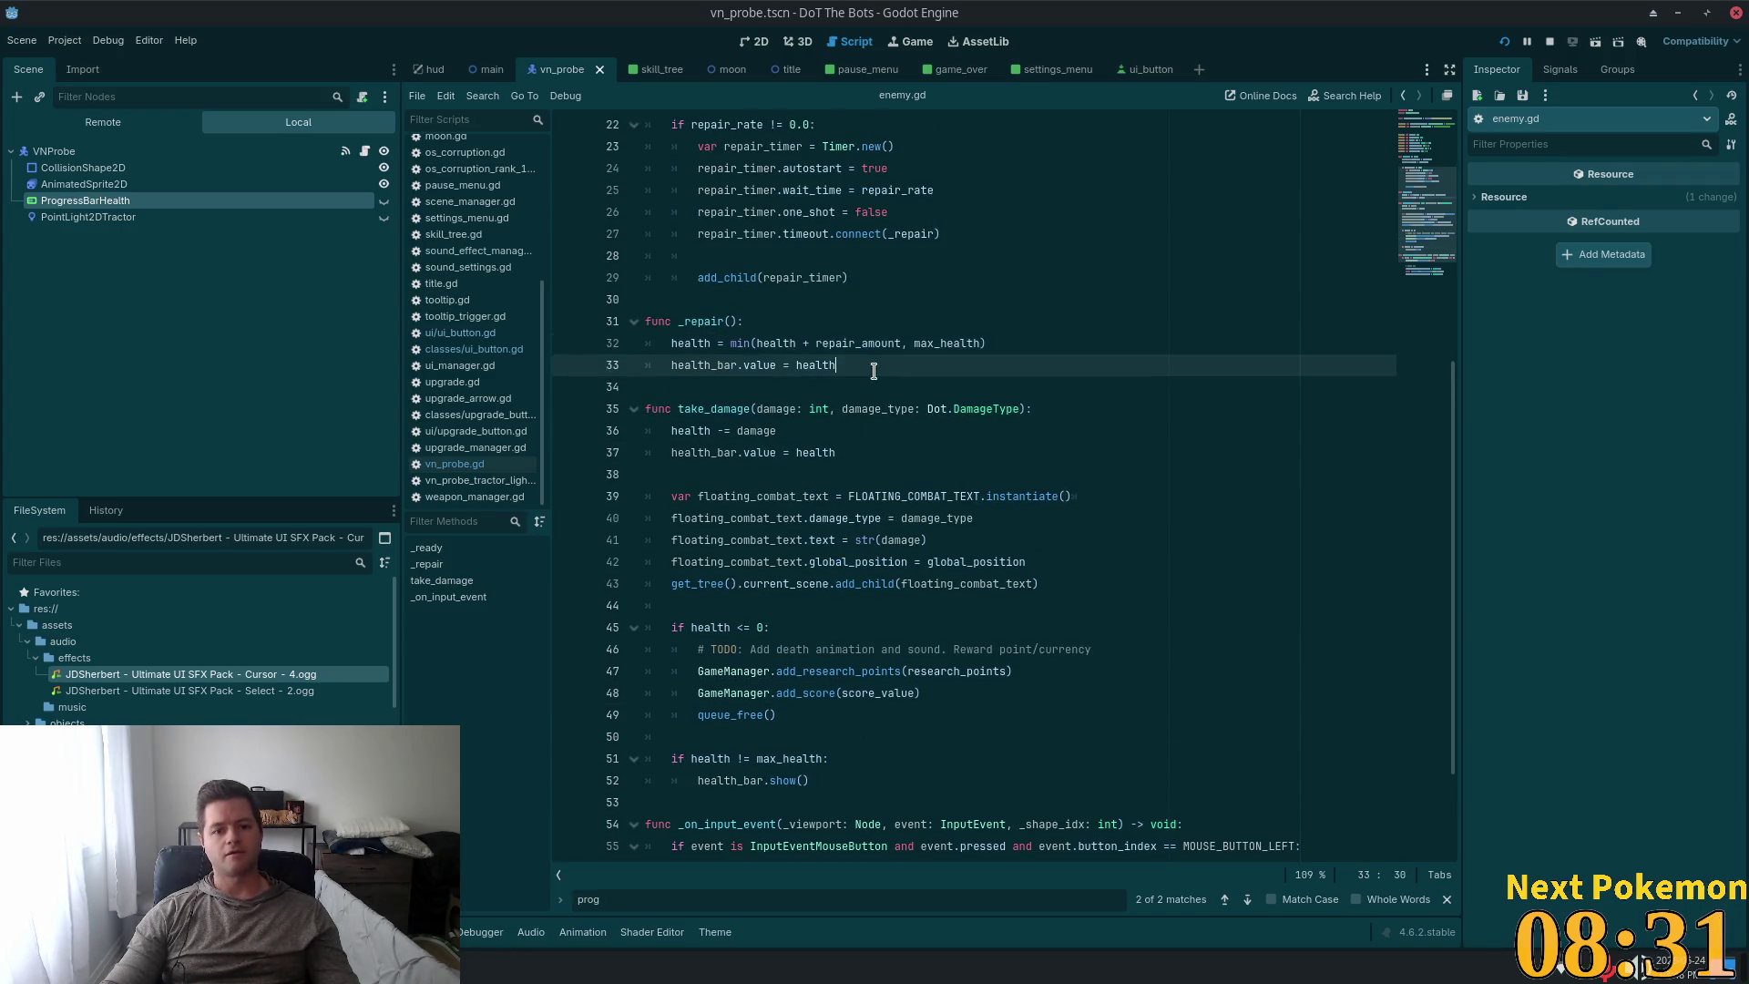
{"action": "key", "text": "Return"}
{"action": "key", "text": "Return"}
{"action": "type", "text": "if h"}
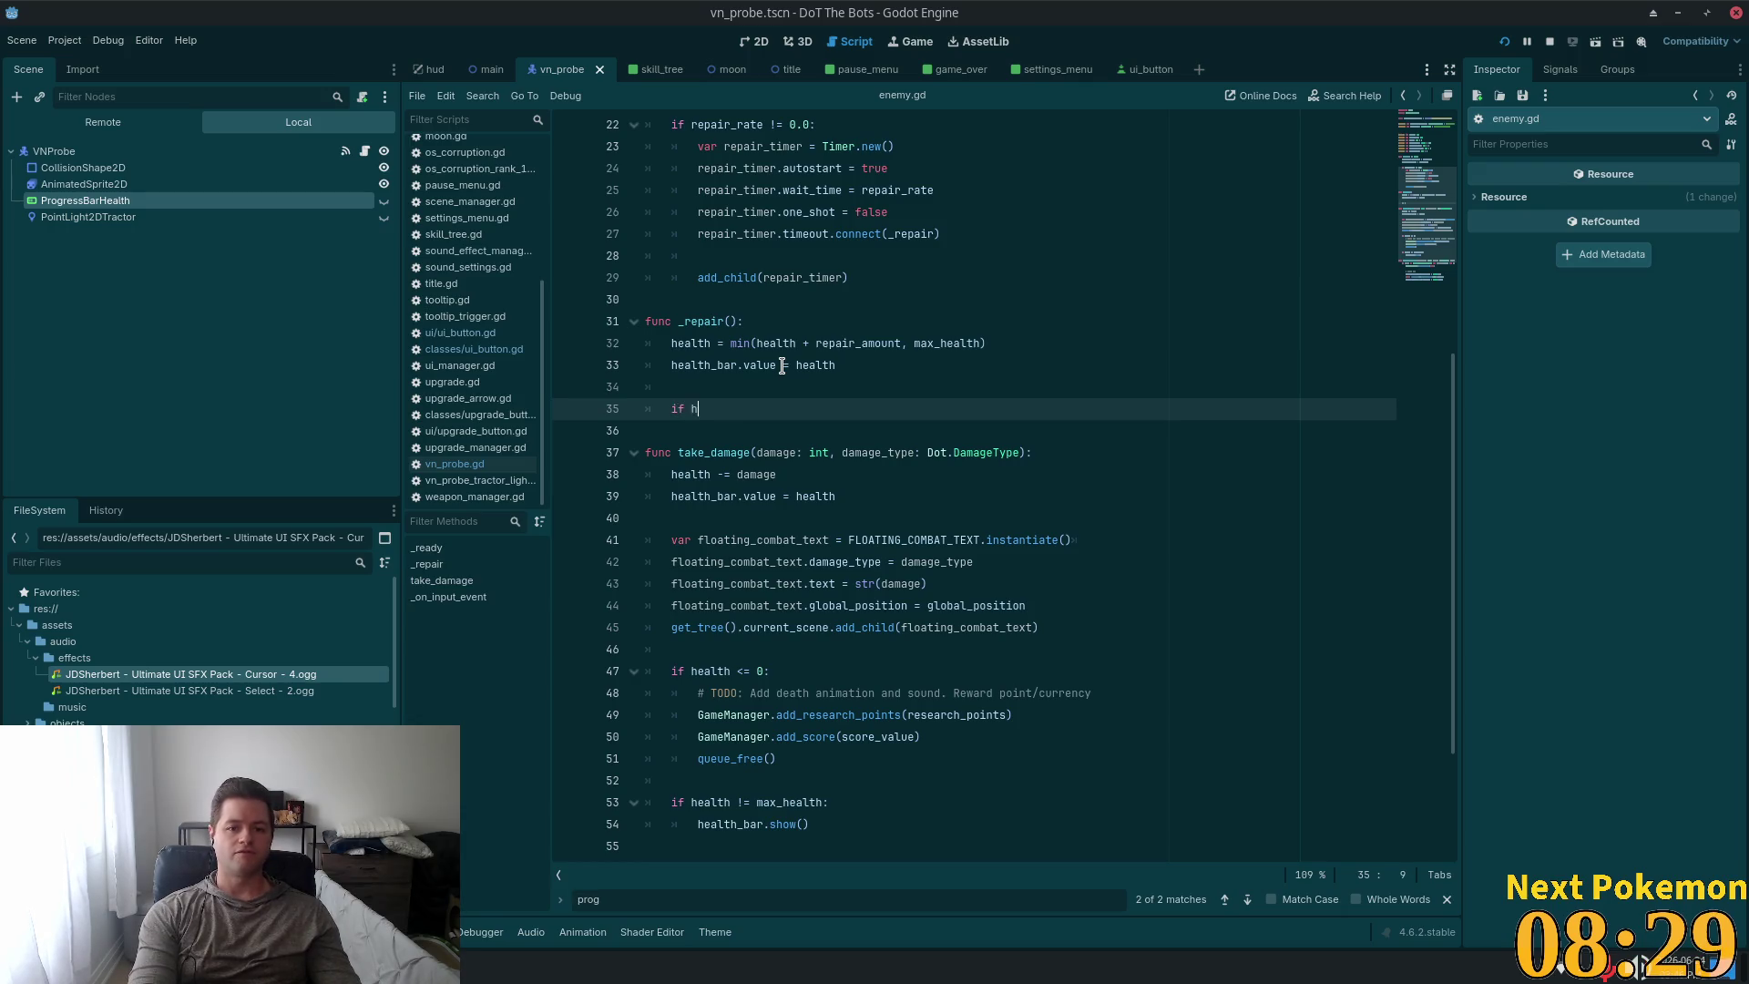
{"action": "type", "text": "ealth"}
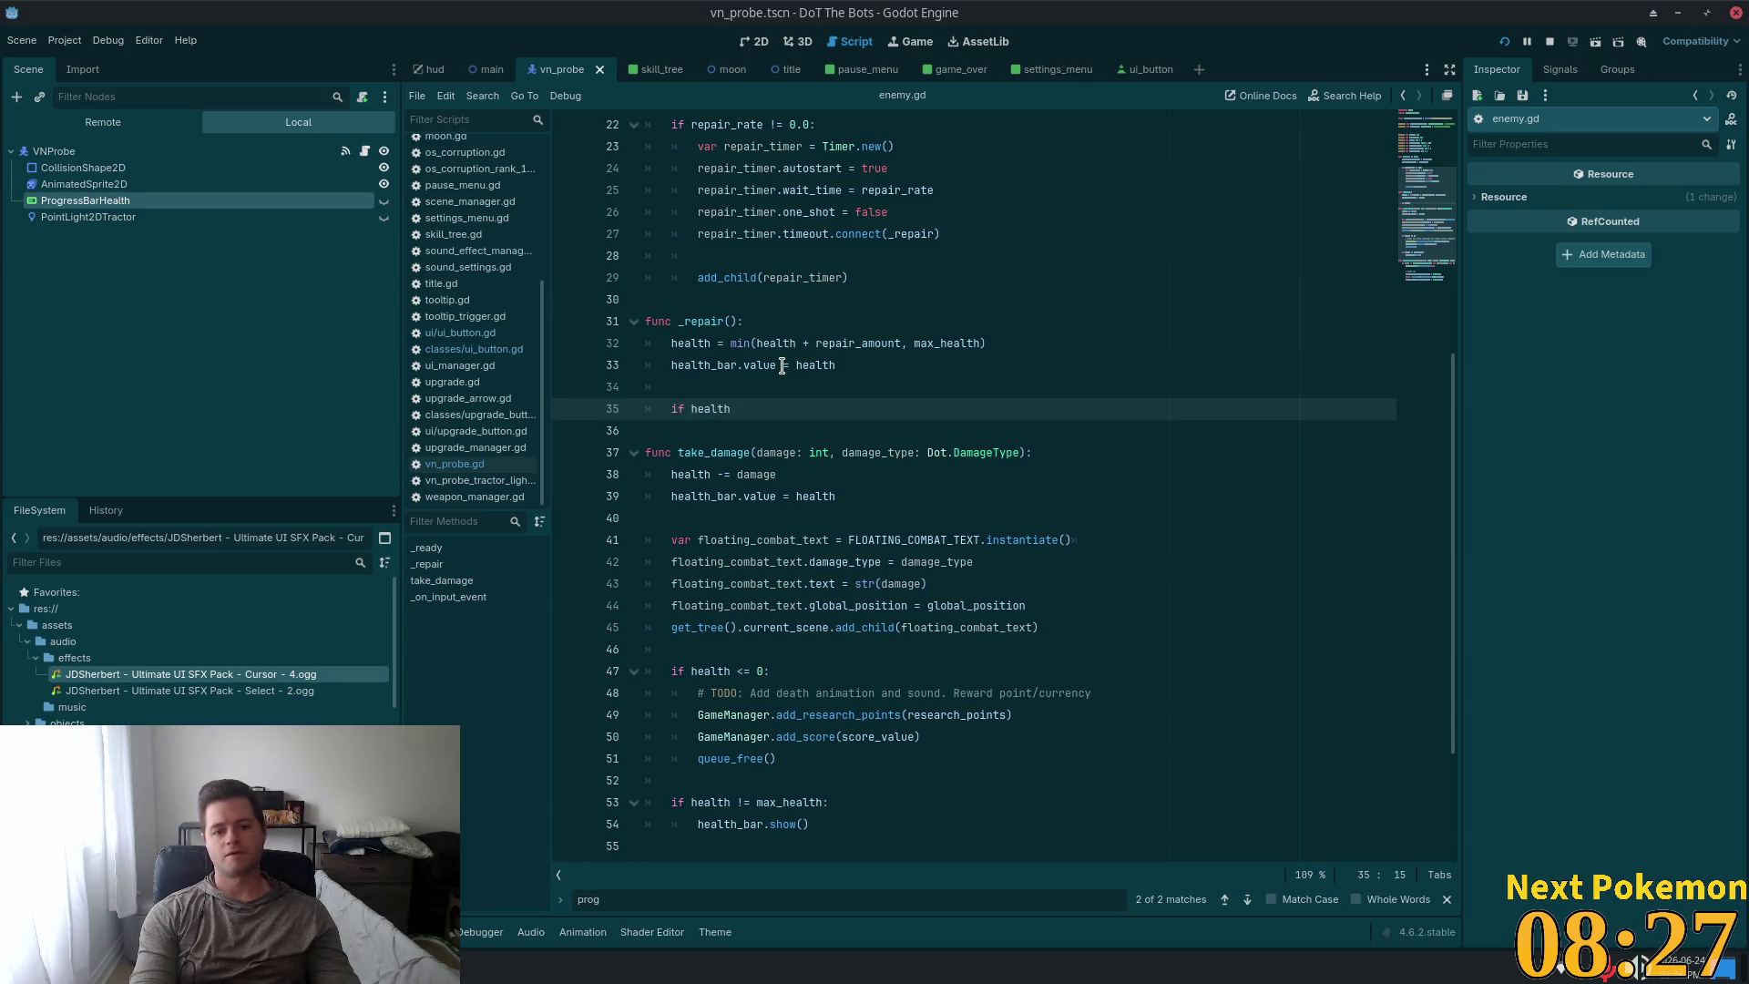
{"action": "key", "text": "BackSpace"}
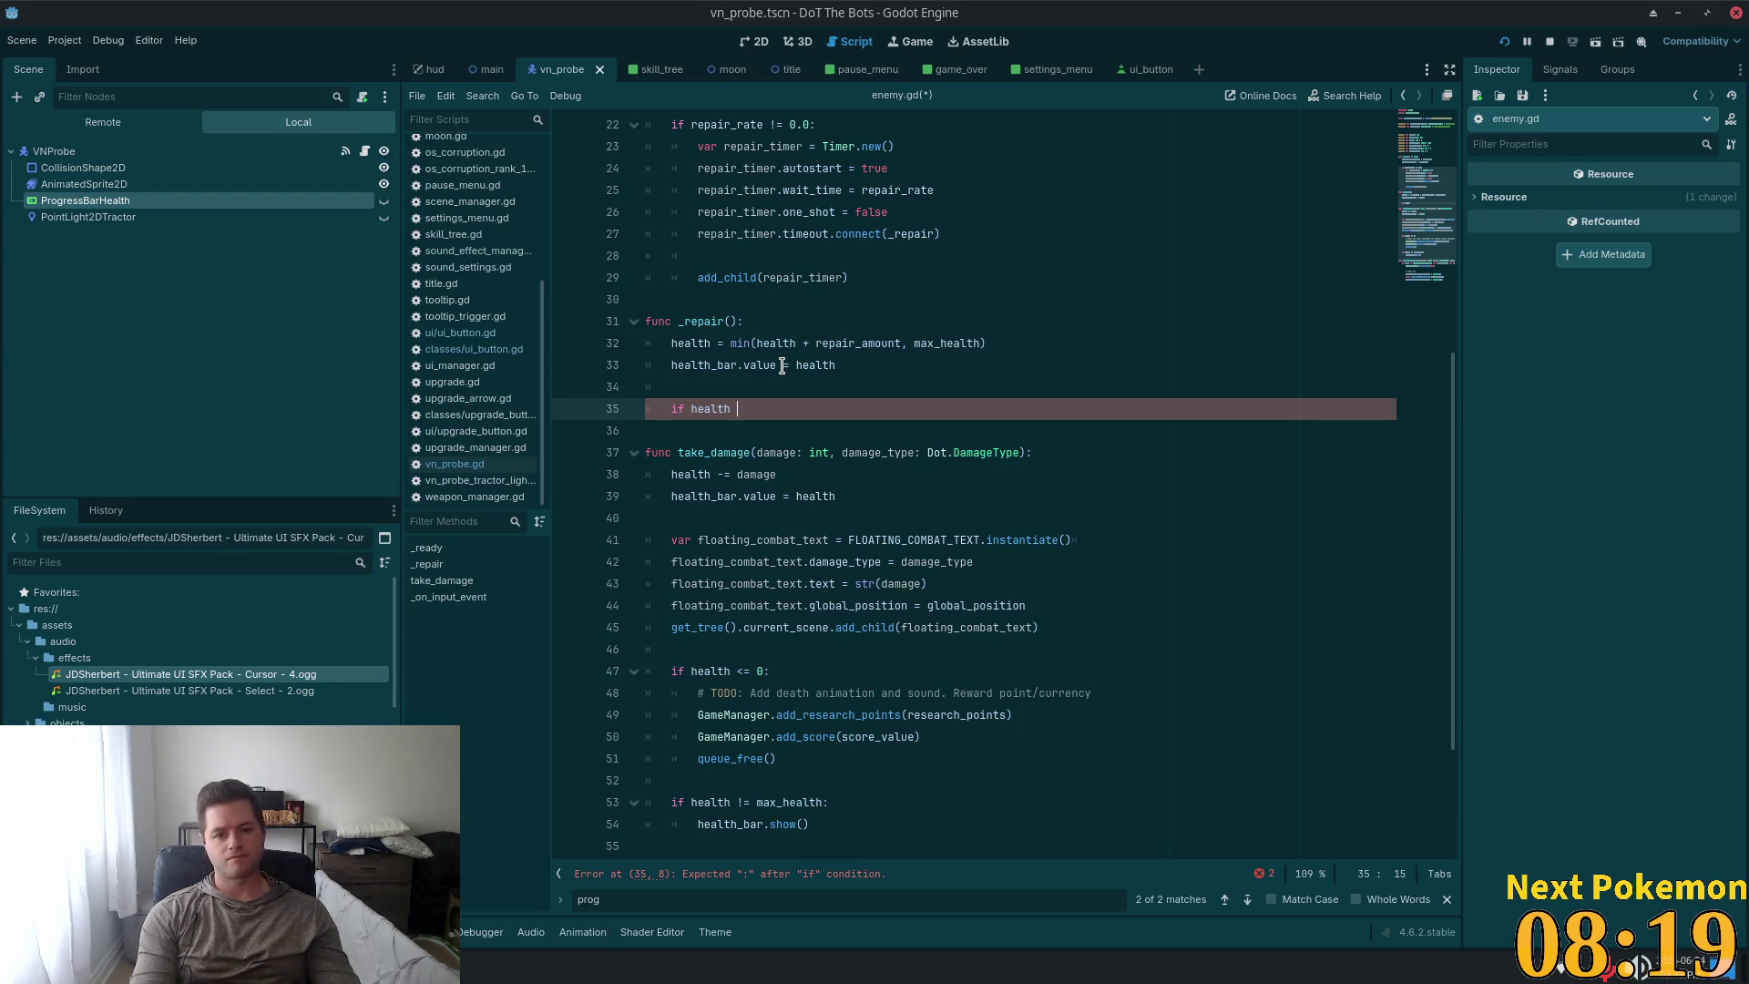
{"action": "type", "text": "== max"}
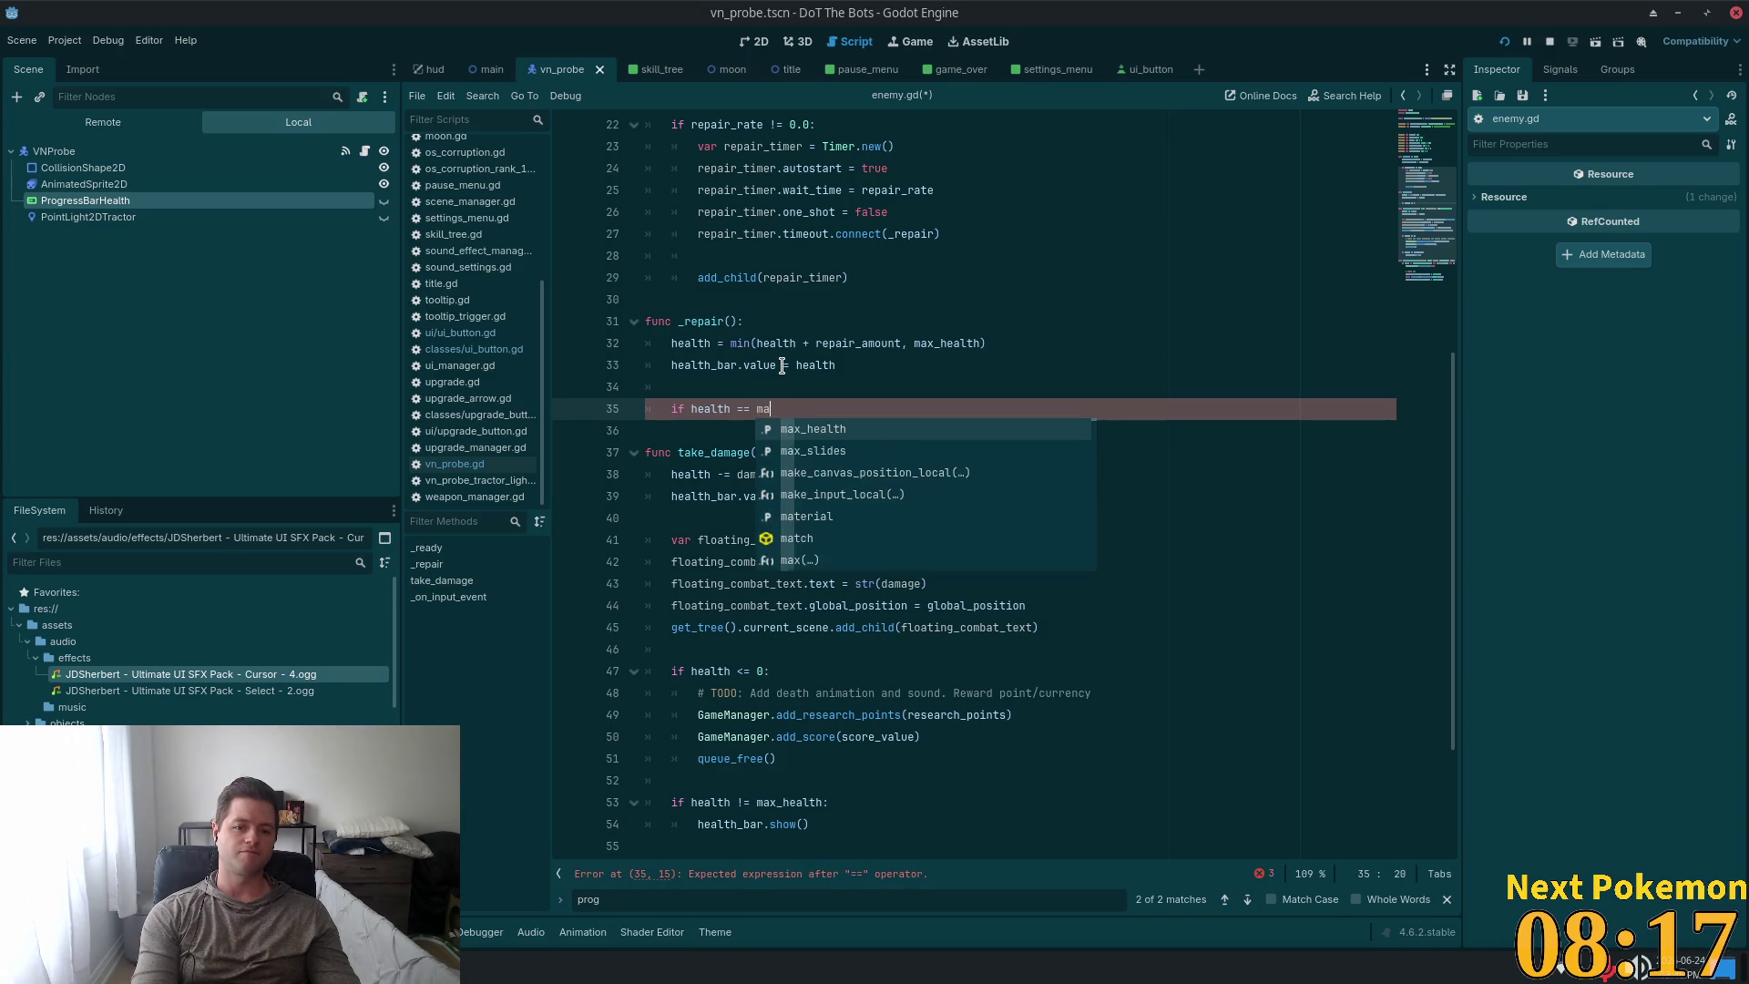
{"action": "key", "text": "Return"}
{"action": "type", "text": ":"}
{"action": "key", "text": "Return"}
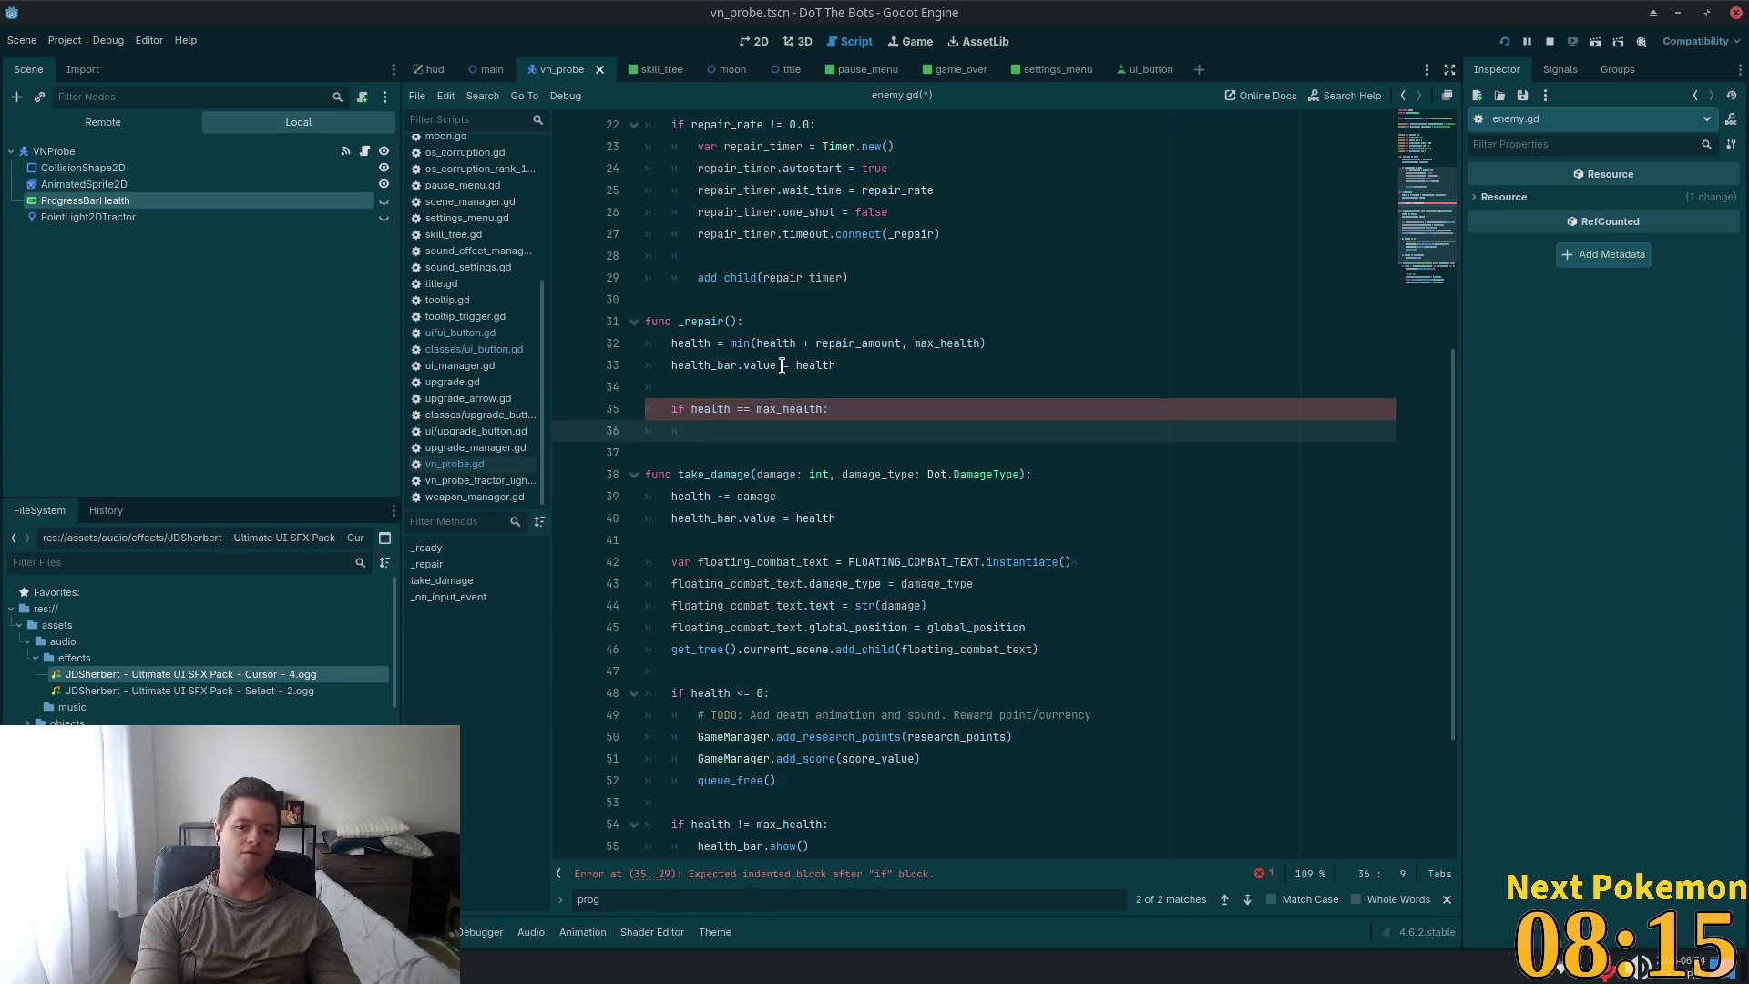
{"action": "type", "text": "heal"}
Give the if block the body health_bar.hide() and save the script.
{"action": "key", "text": "Down"}
{"action": "key", "text": "Return"}
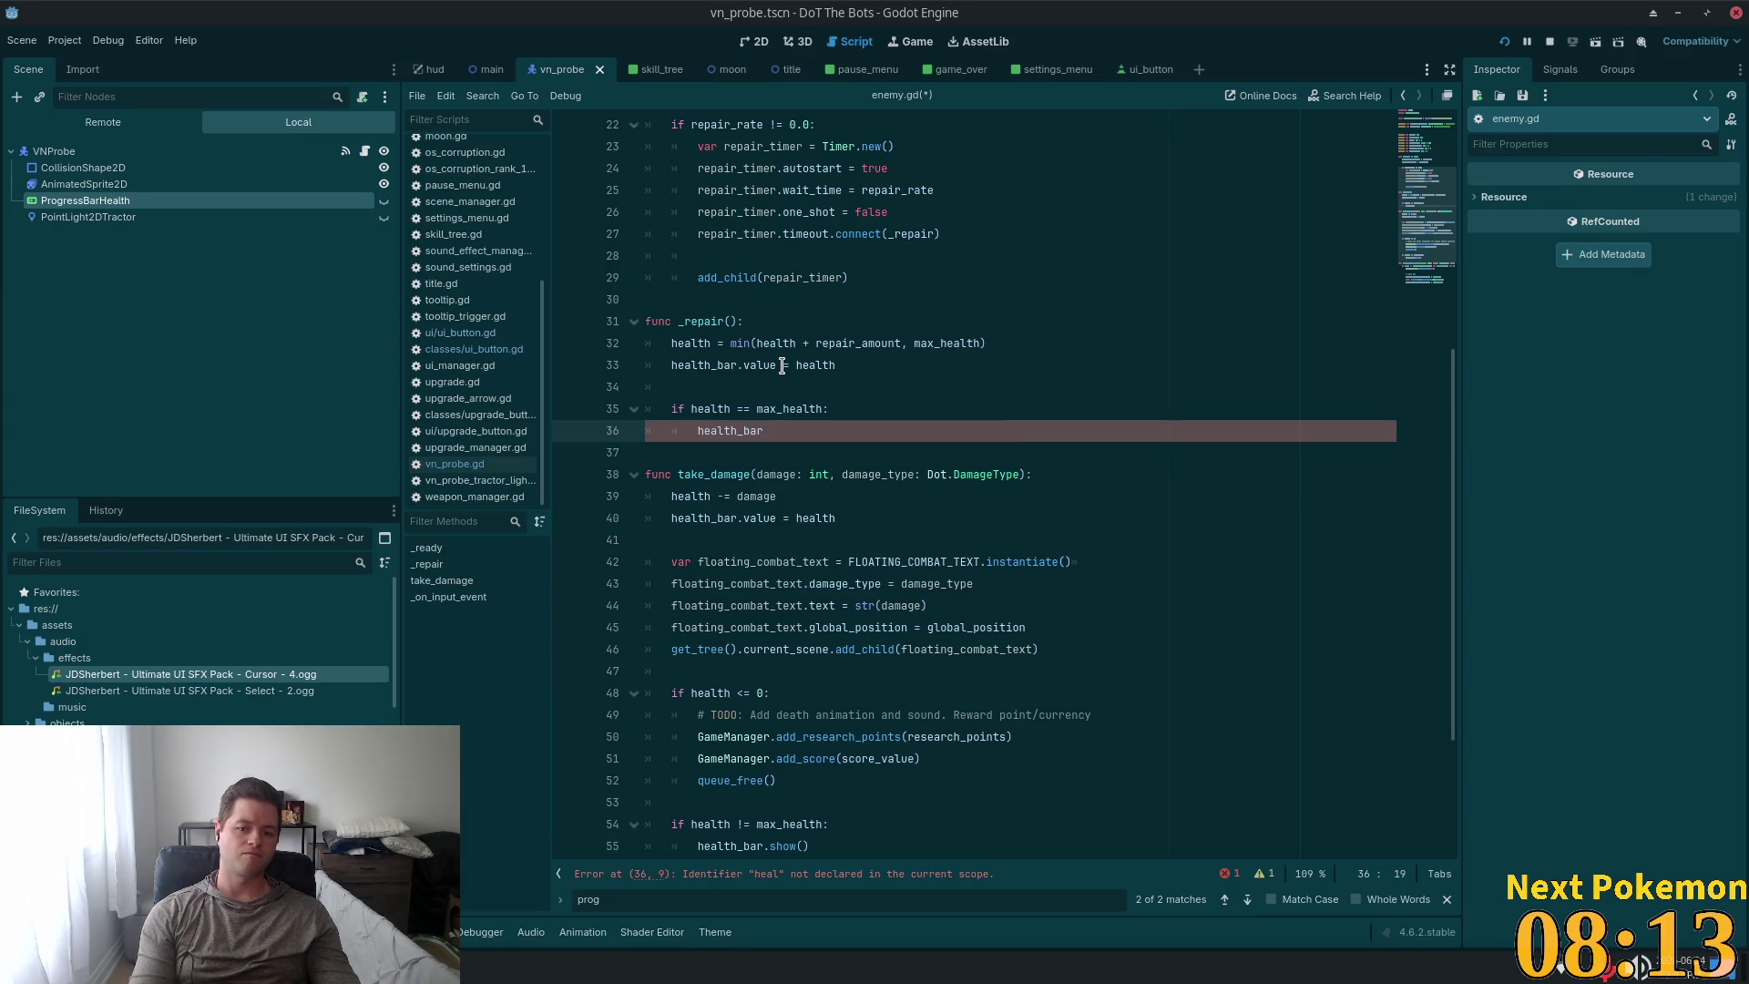
{"action": "type", "text": ".hide("}
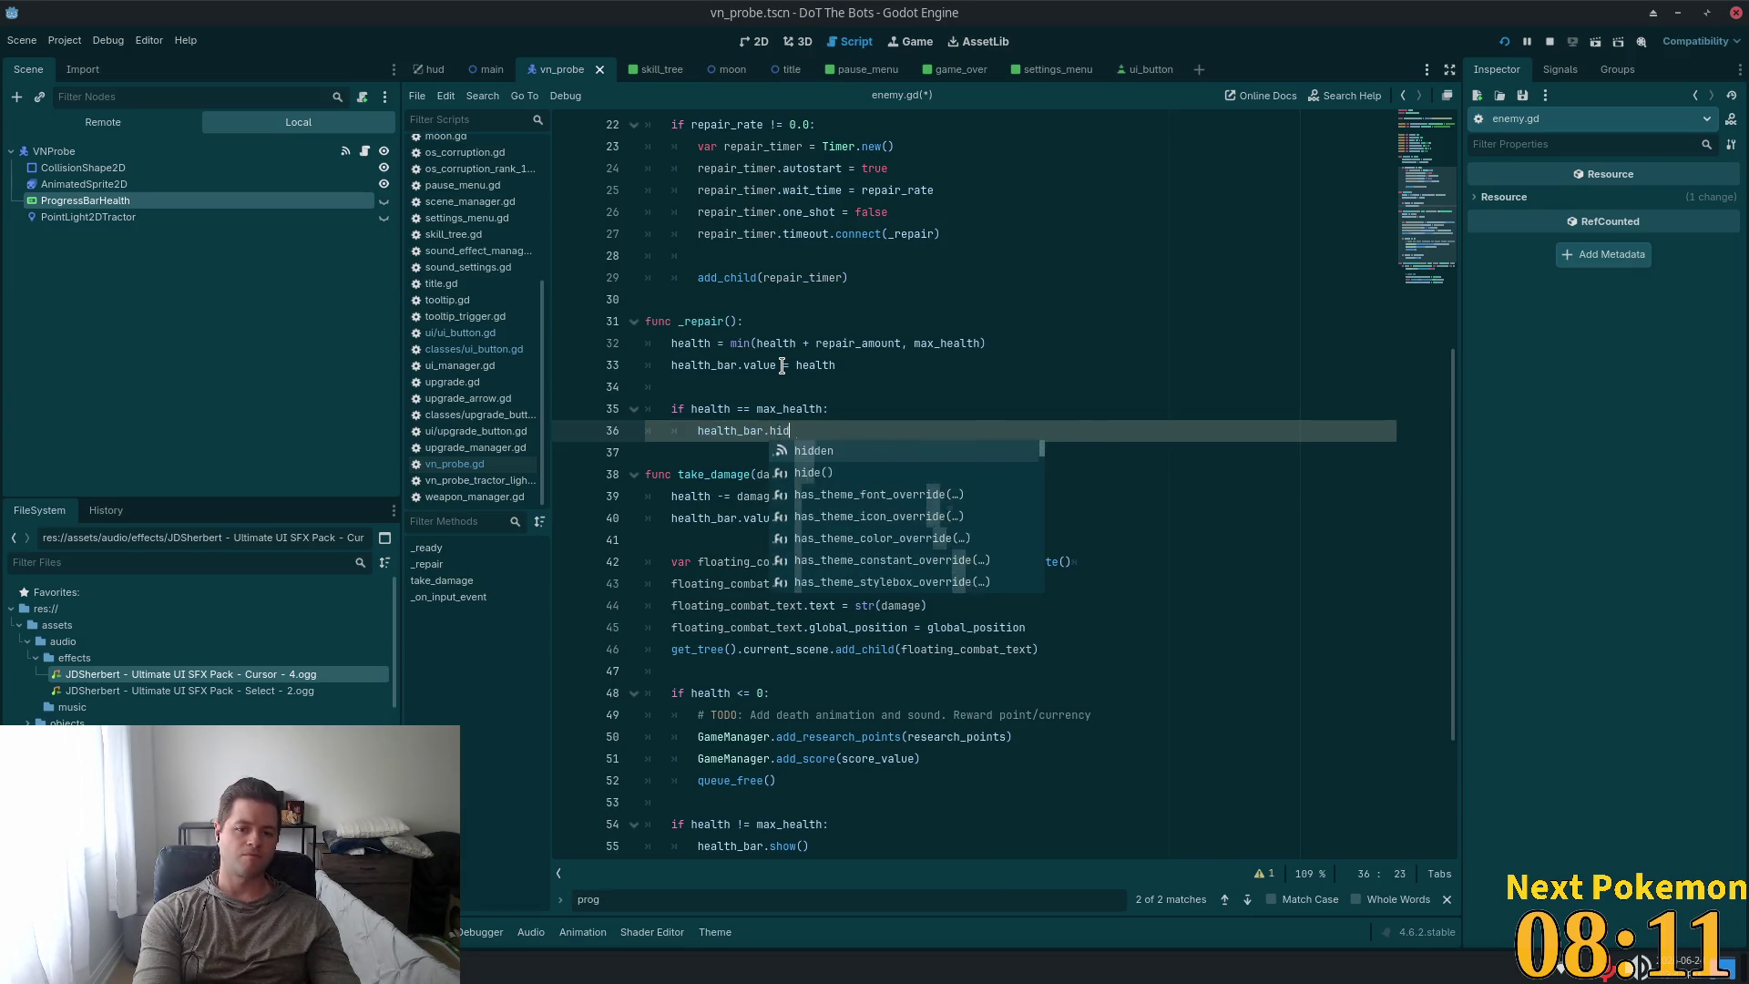
{"action": "type", "text": "()"}
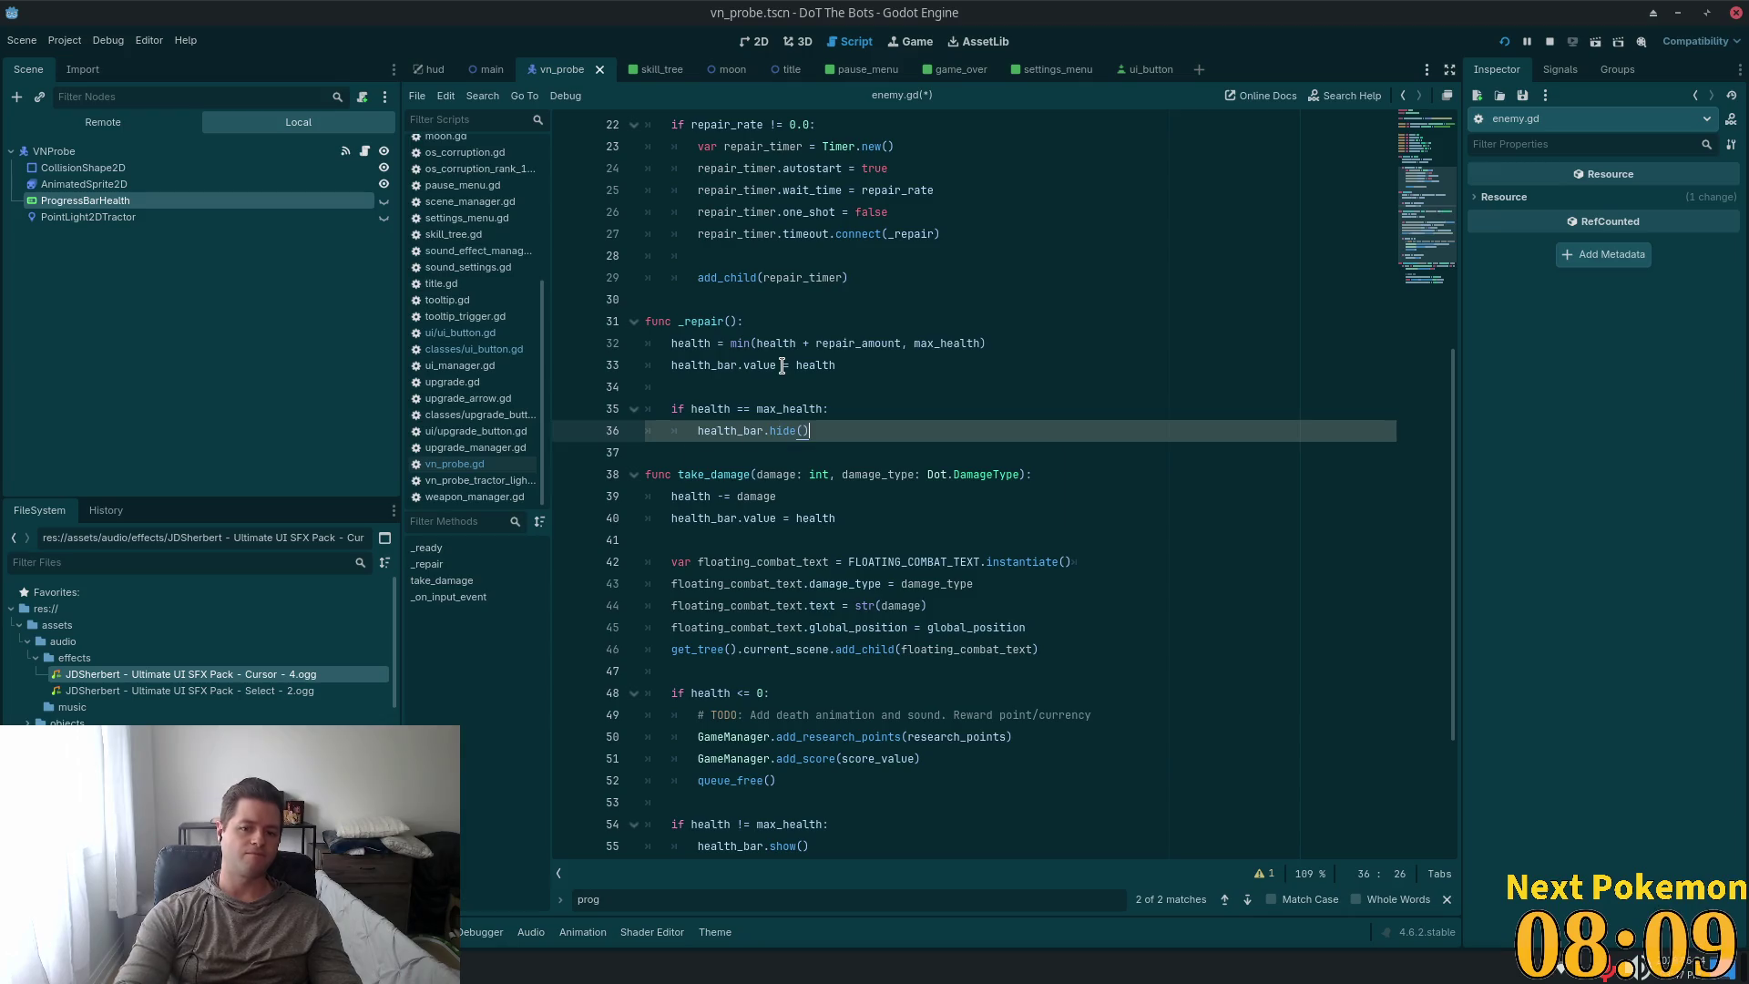
{"action": "key", "text": "ctrl+s"}
Run the game, start a match, and attack three enemies to reveal their health bars.
{"action": "left_click", "coordinate": [1503, 43]}
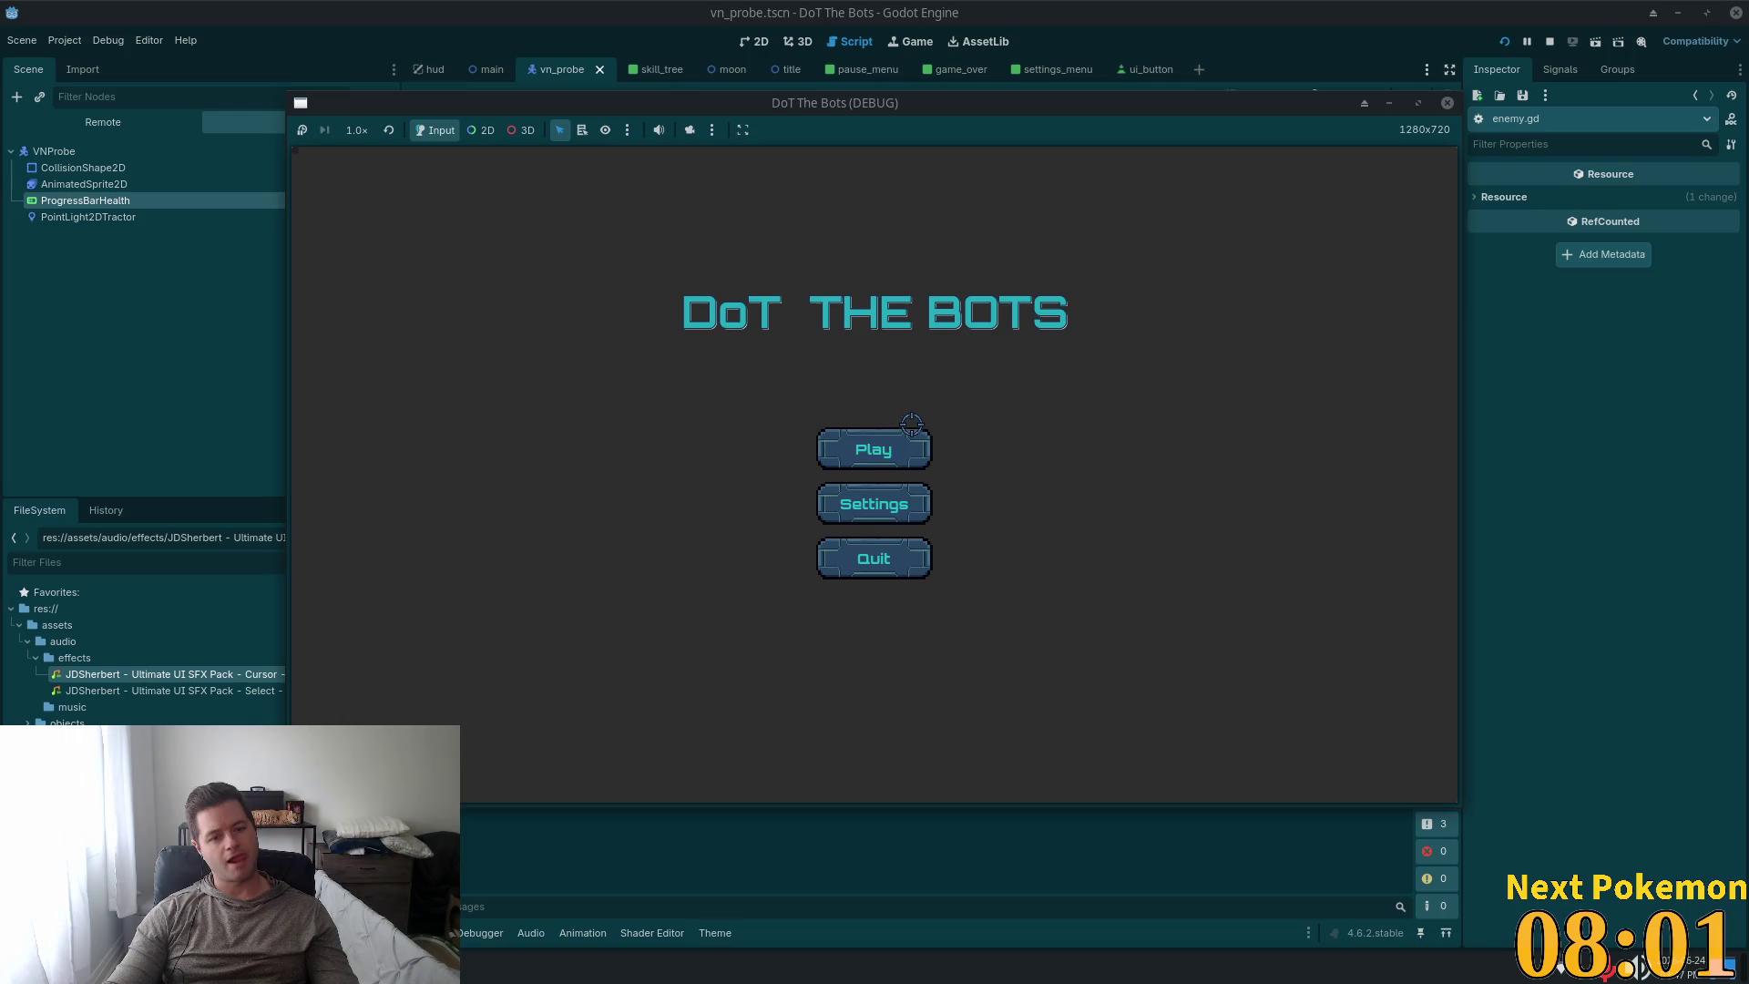
{"action": "left_click", "coordinate": [901, 440]}
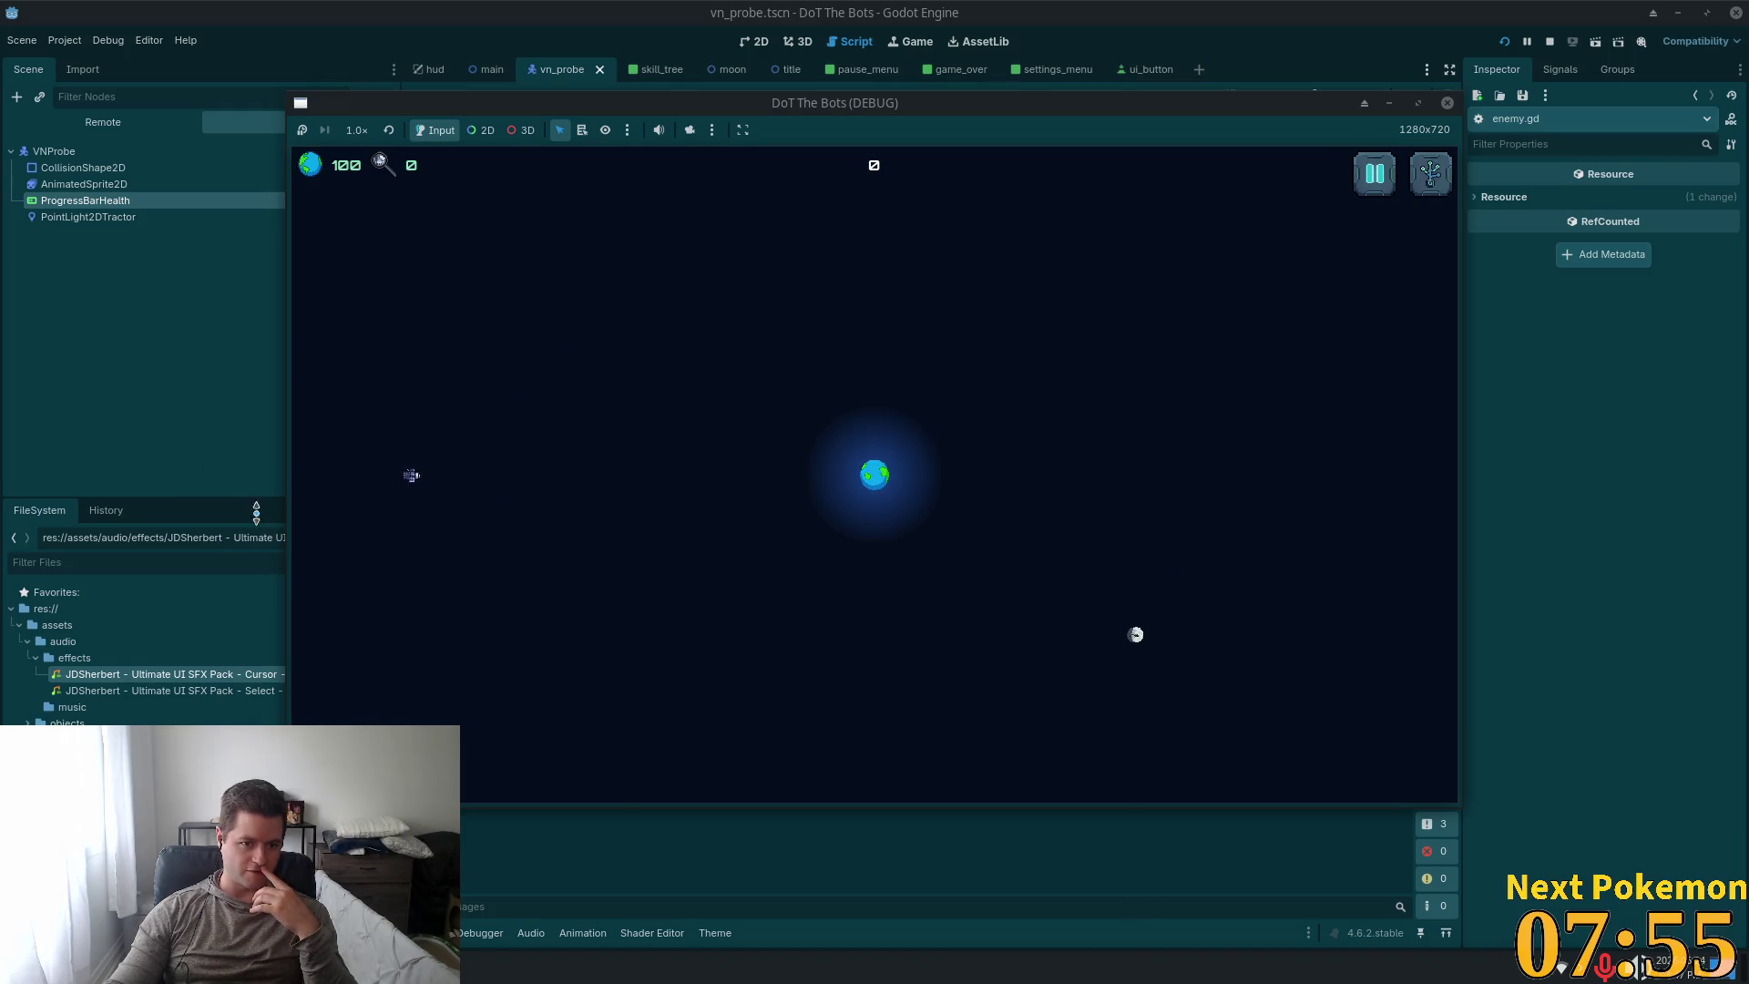
{"action": "left_click", "coordinate": [462, 476]}
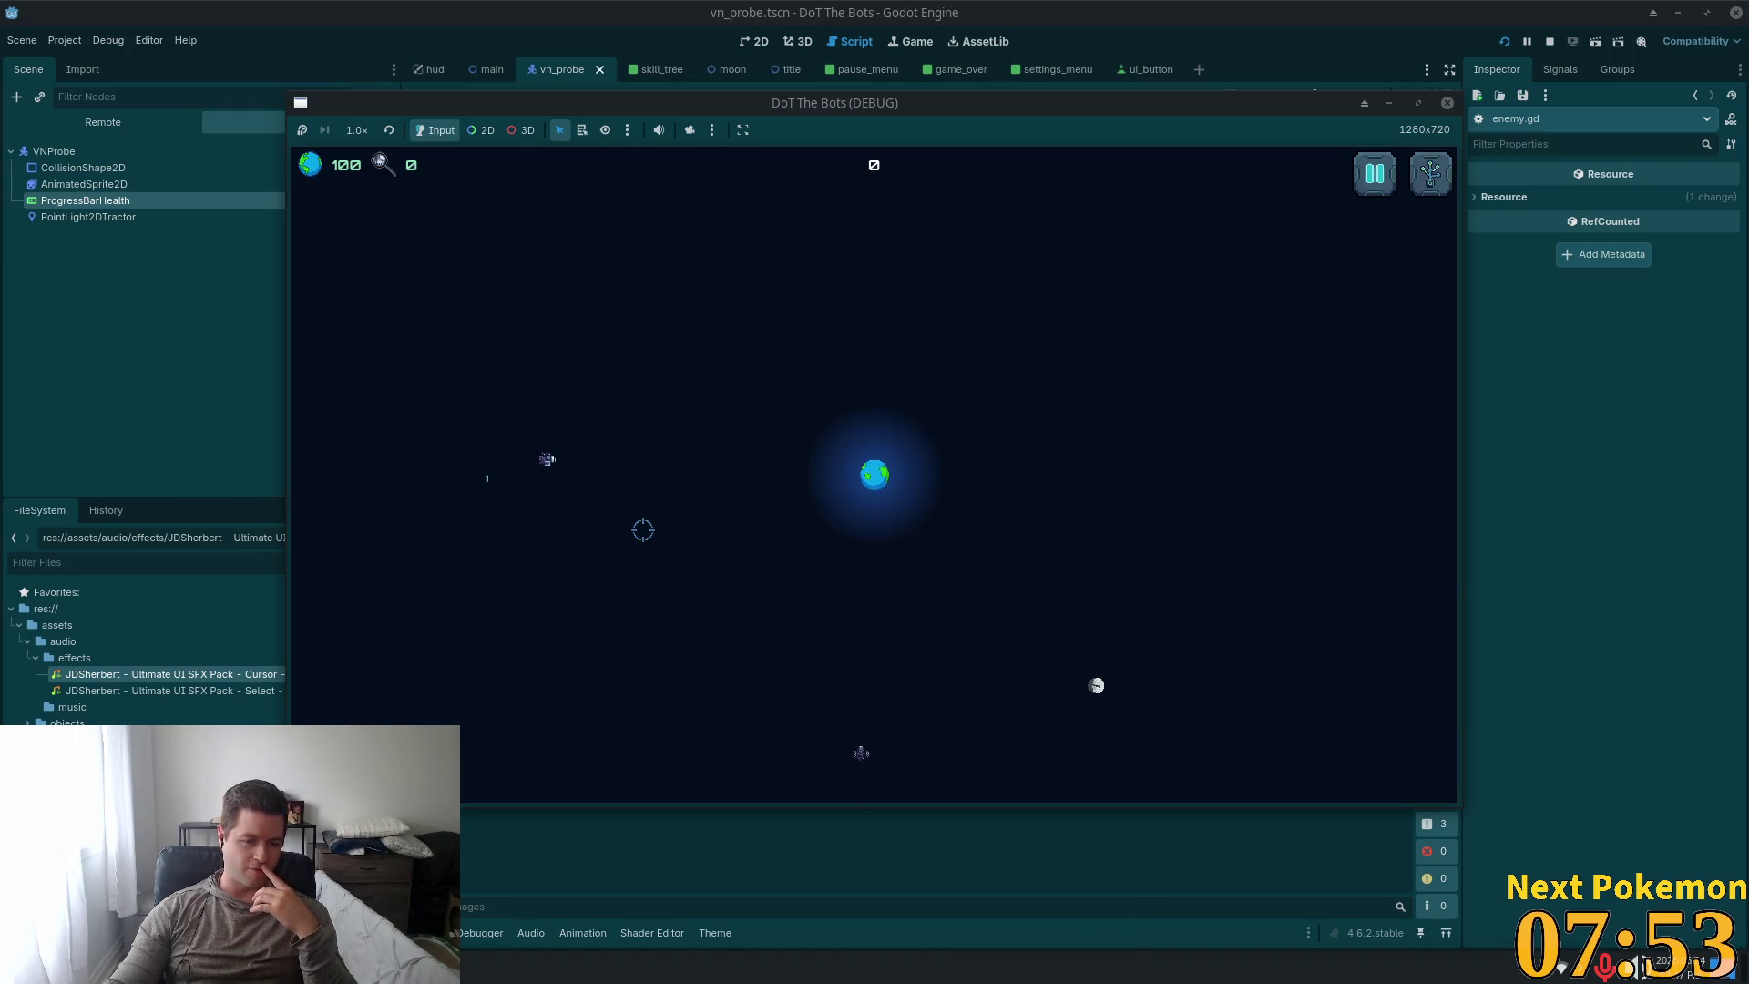
{"action": "left_click", "coordinate": [649, 453]}
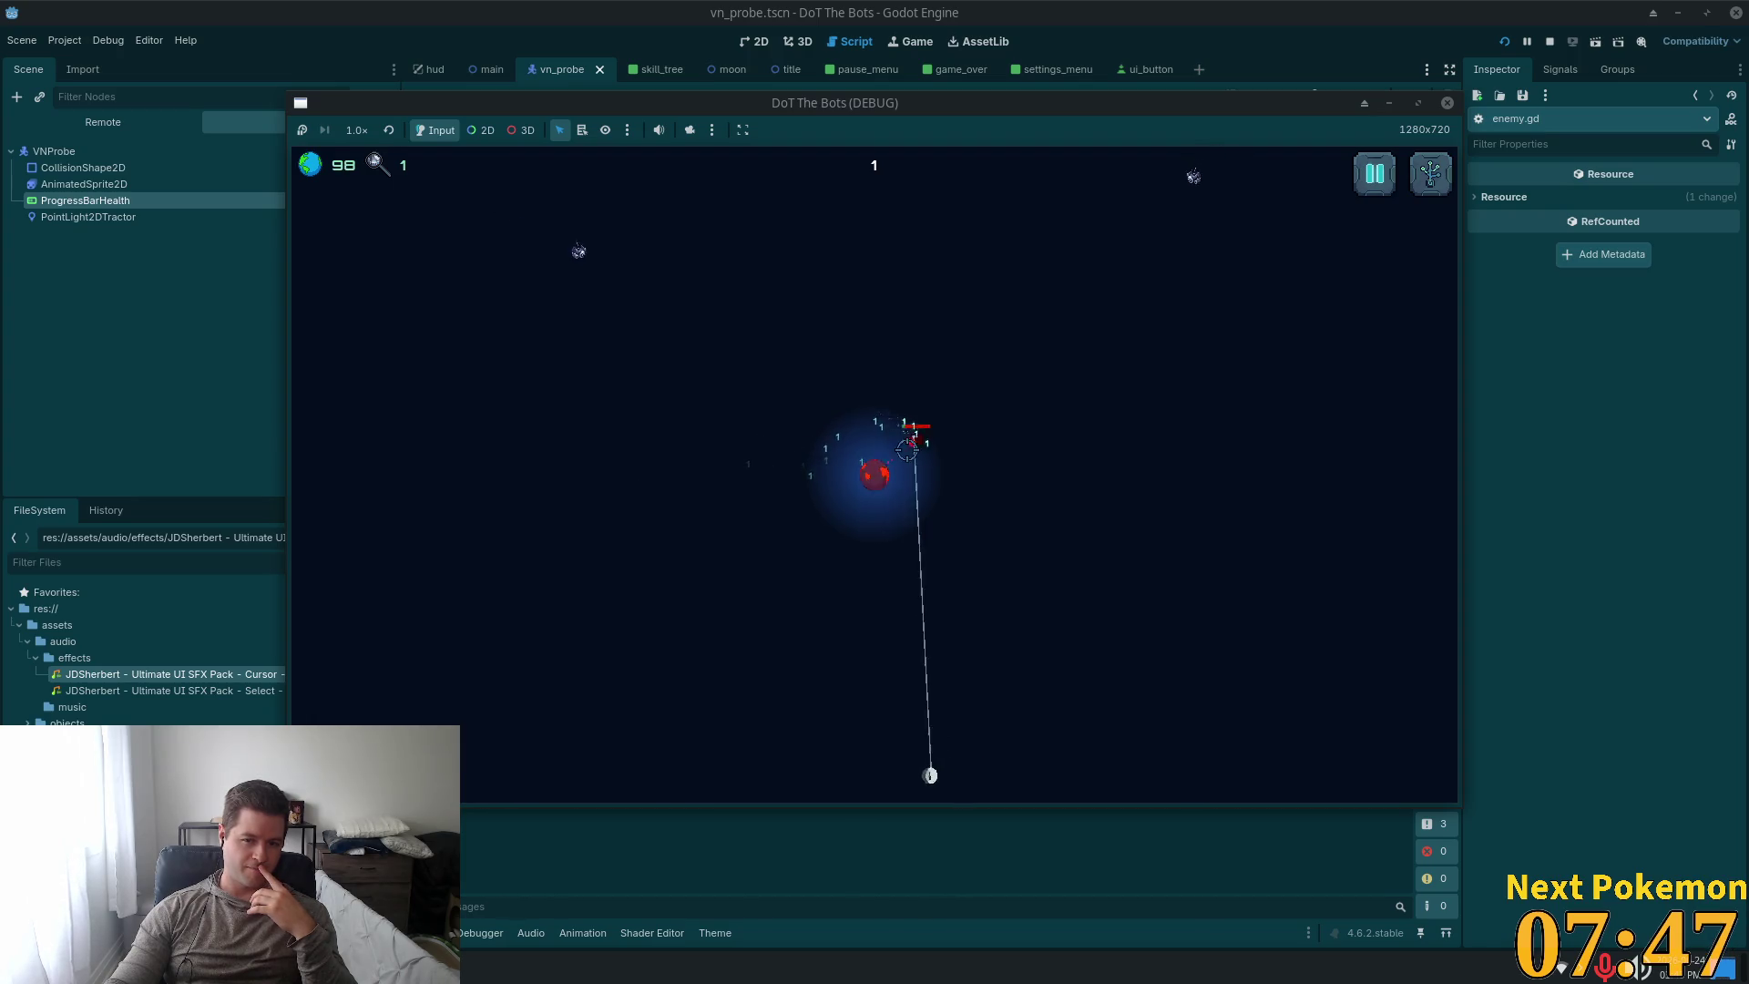
{"action": "left_click", "coordinate": [635, 281]}
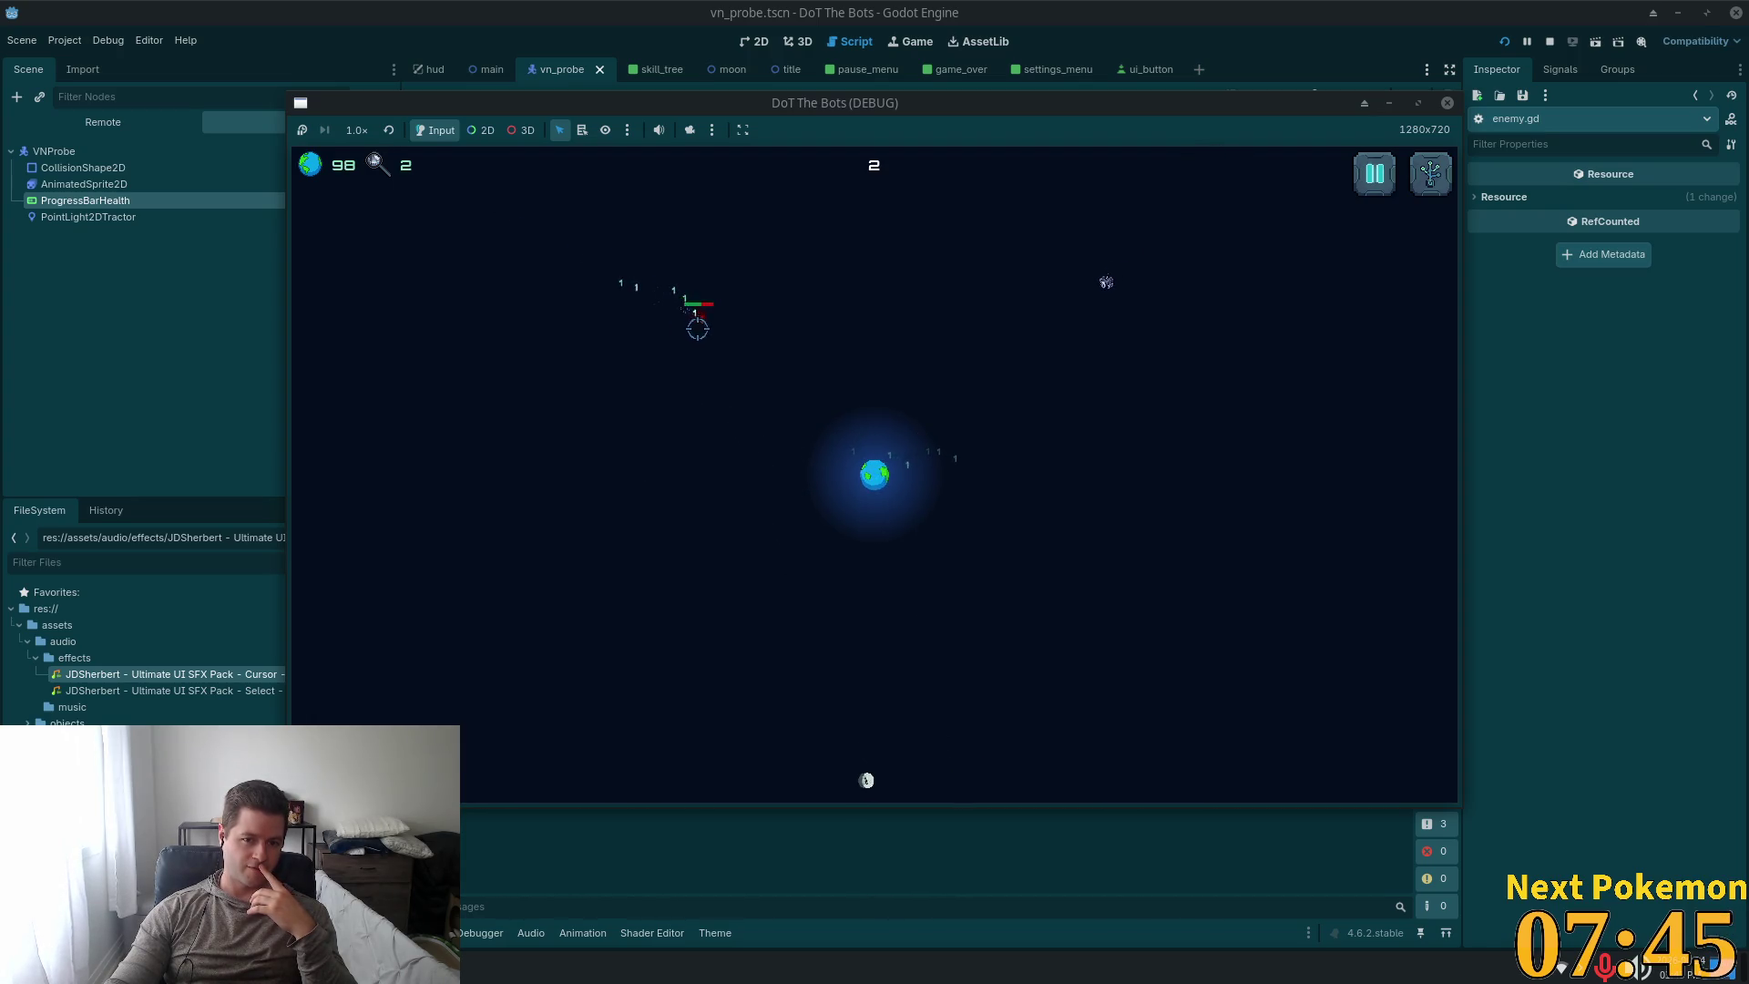